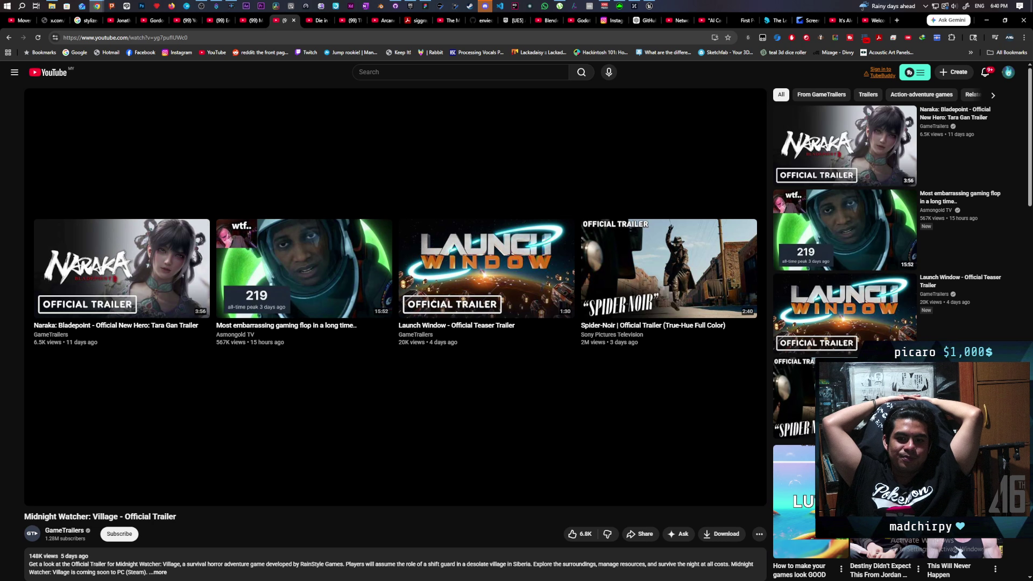
# Step: Play the Die in the Dungeon 1.0 launch trailer past its 'And Beat the Dungeon!' title card
pyautogui.moveTo(161, 129)
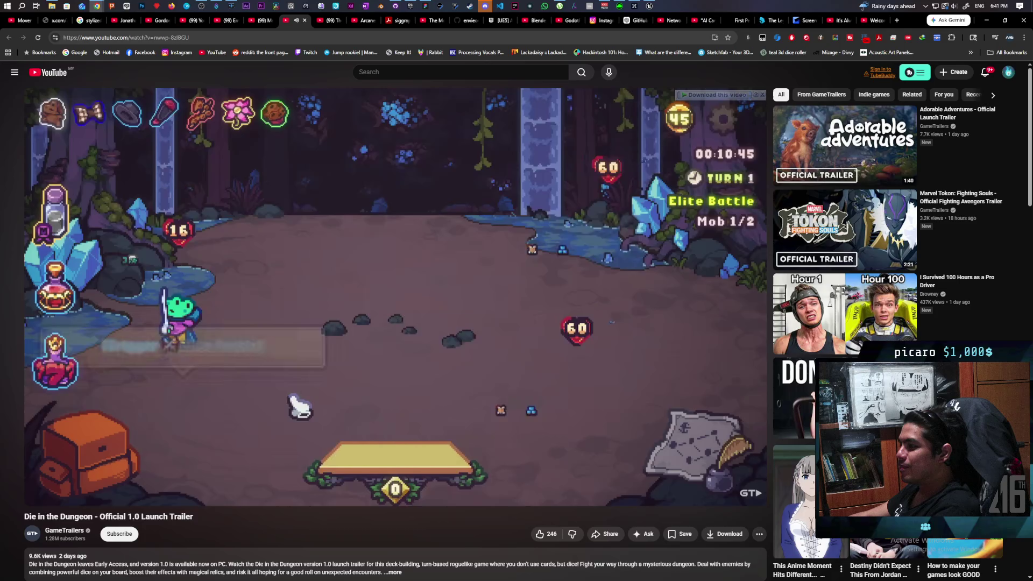
# Step: Watch the Die in the Dungeon trailer to 1:11, when the suggested-videos end screen appears
pyautogui.moveTo(497, 386)
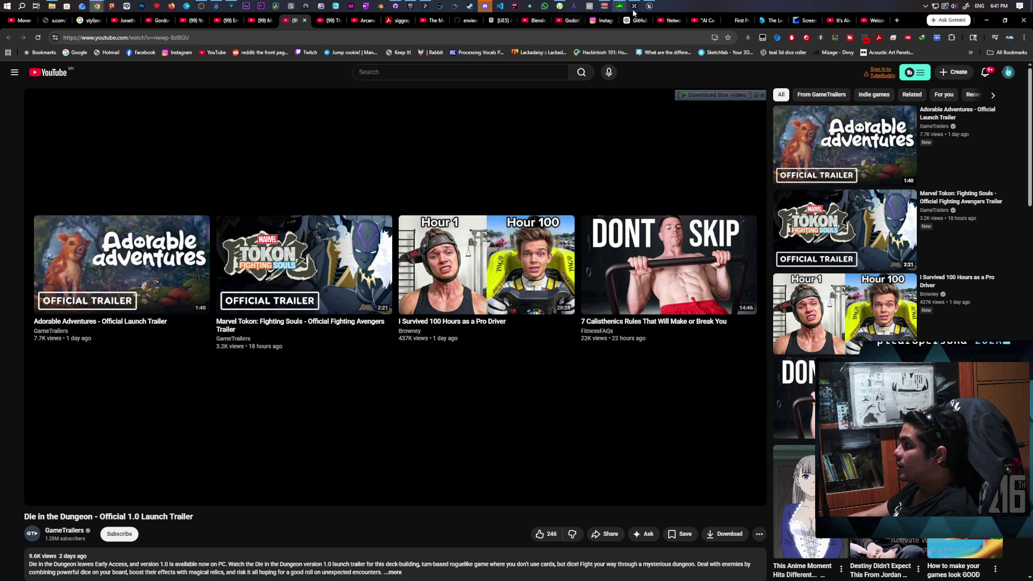
# Step: Bring the Unreal Editor to the front maximized and start a Play-in-Editor session of GreyboxLevel
pyautogui.click(650, 6)
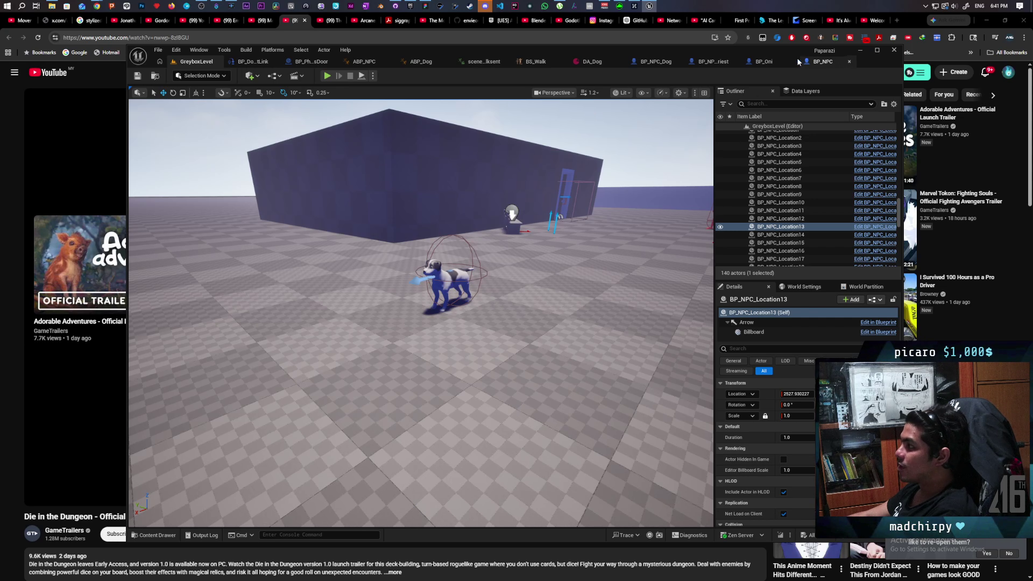
pyautogui.doubleClick(783, 50)
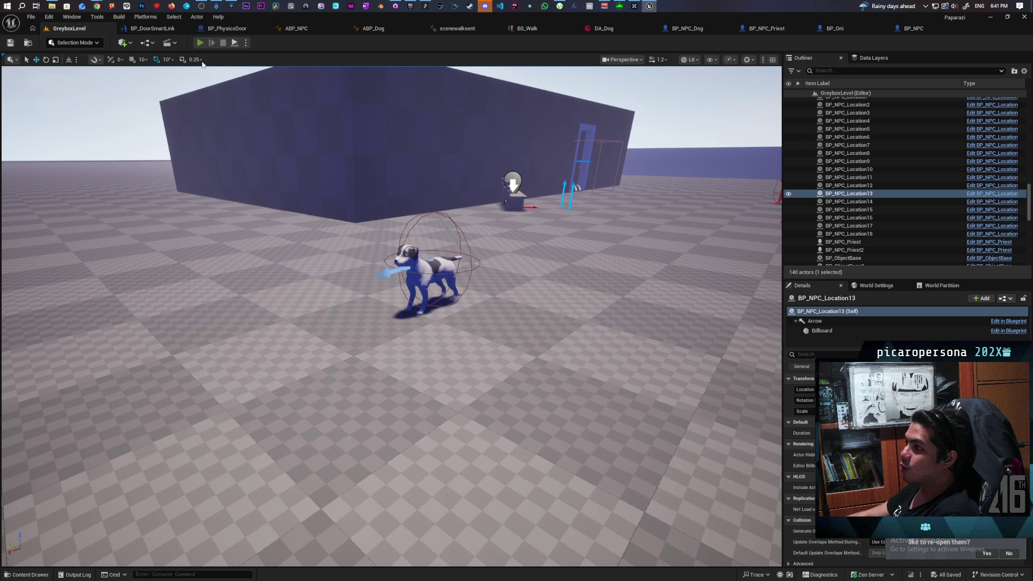
pyautogui.hotkey('alt', 'p')
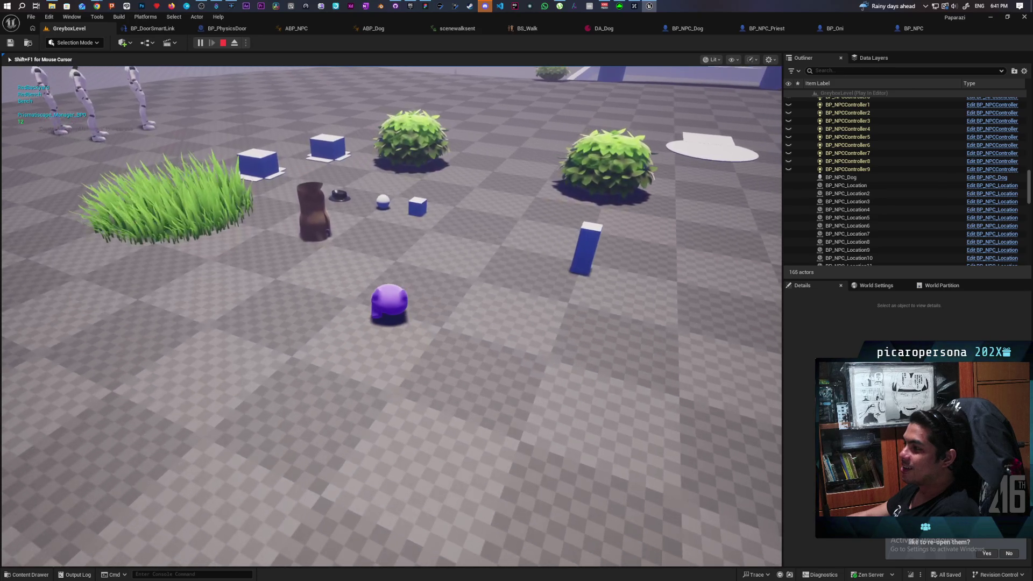
# Step: Walk the character from the hat past the pillars and walls to the red NPC's sand strip
pyautogui.press('w')
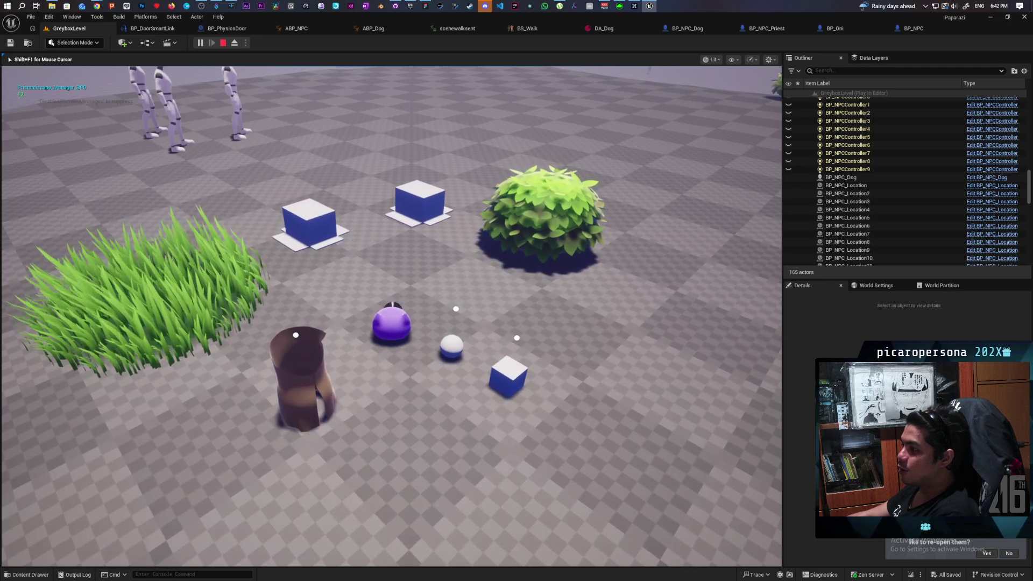
pyautogui.press('w')
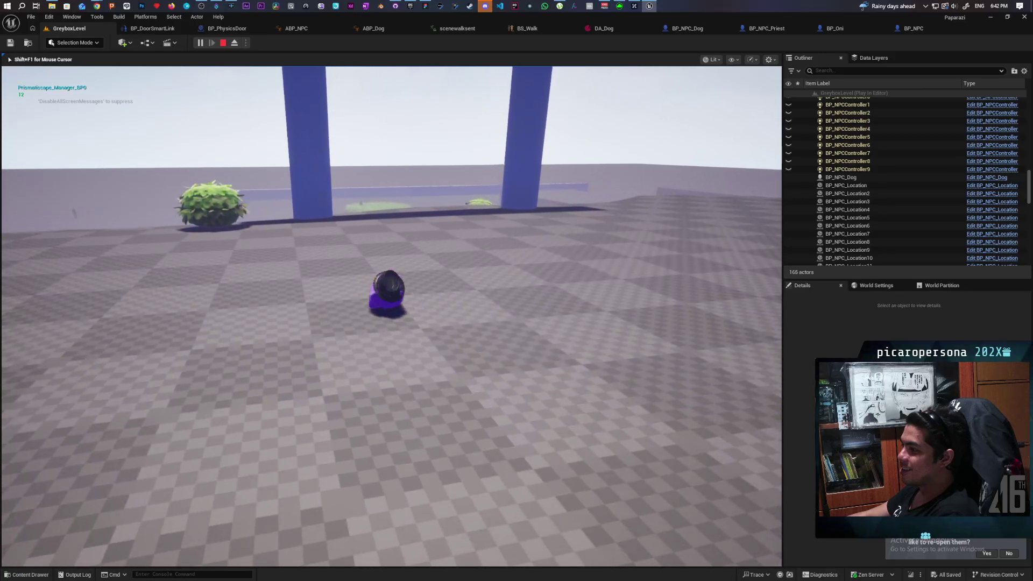
pyautogui.press('w')
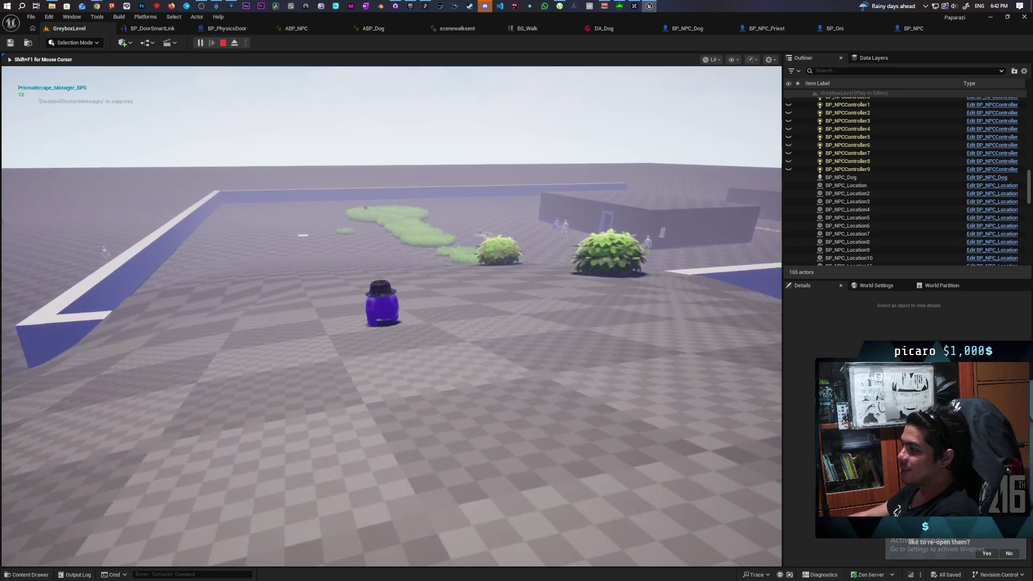
pyautogui.press('w')
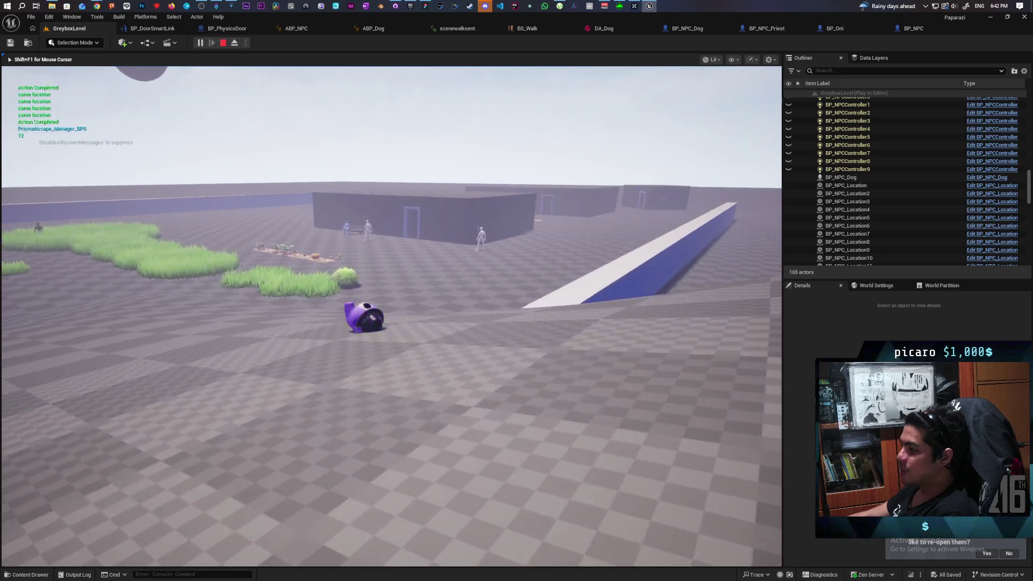
pyautogui.press('w')
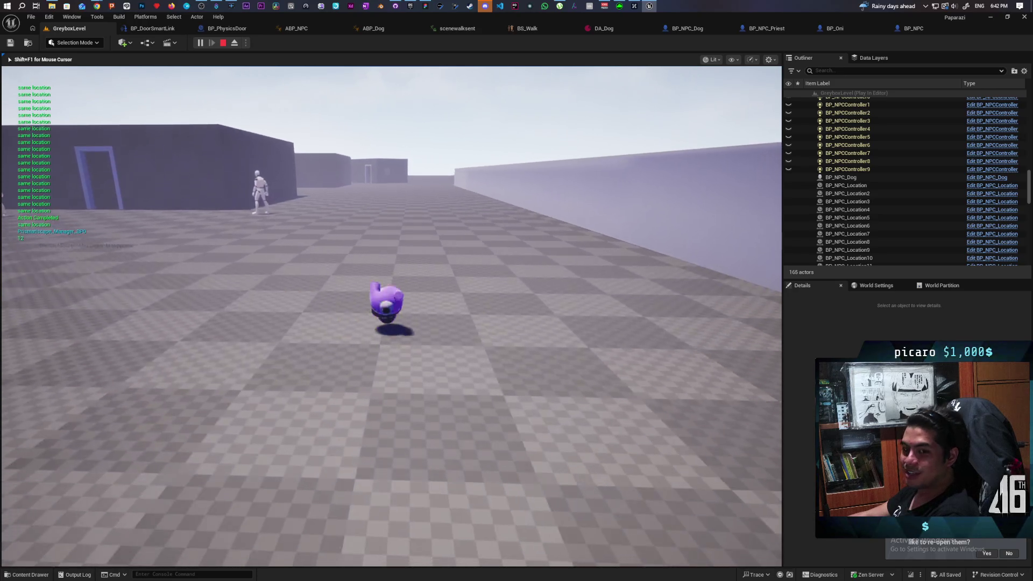
pyautogui.press('w')
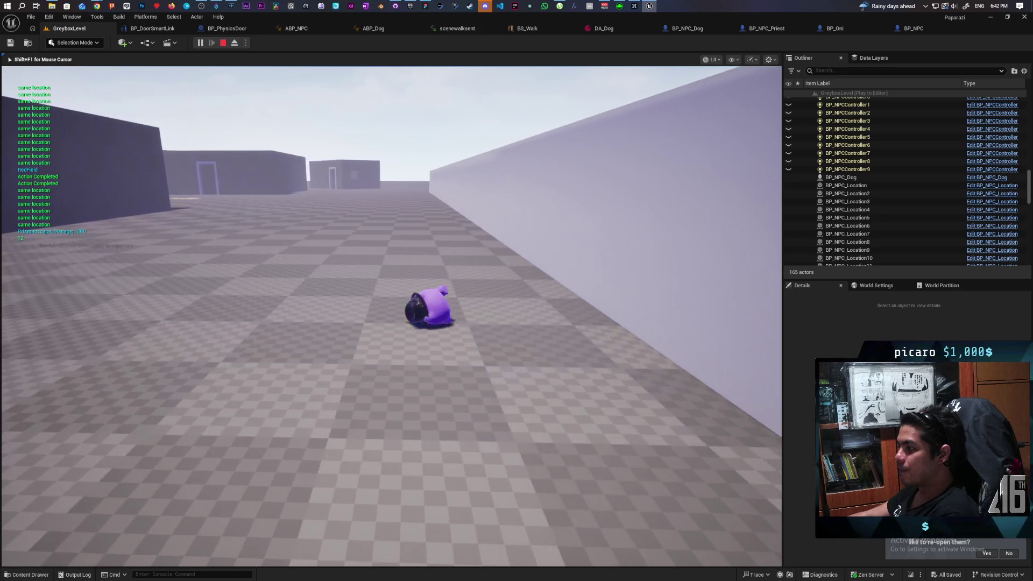
pyautogui.press('w')
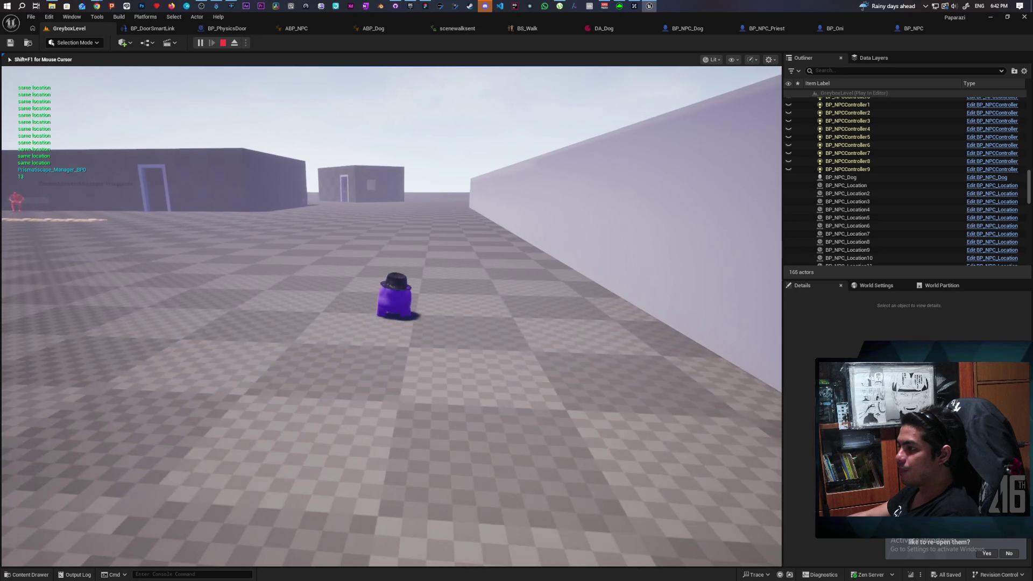
pyautogui.press('w')
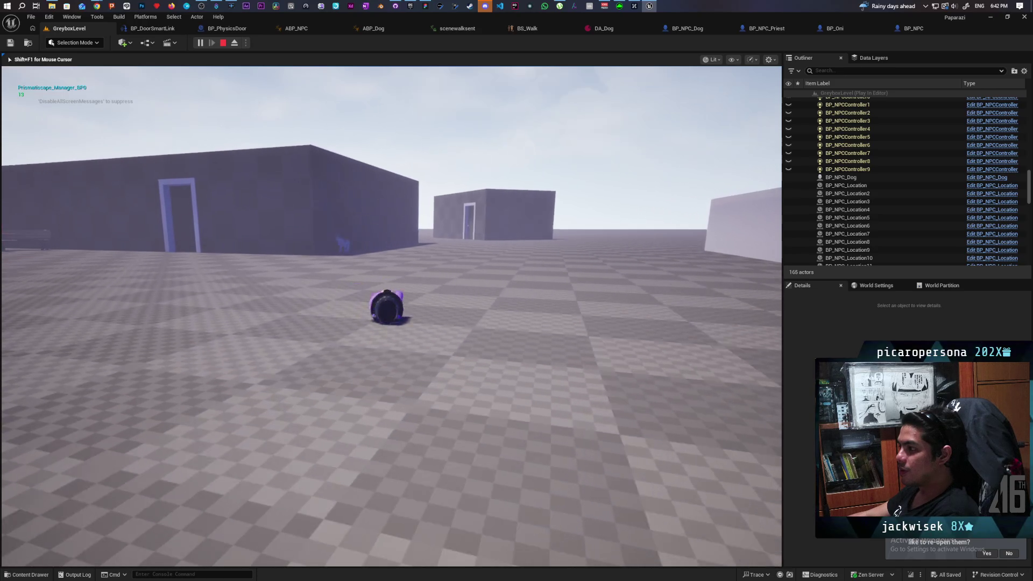
pyautogui.press('w')
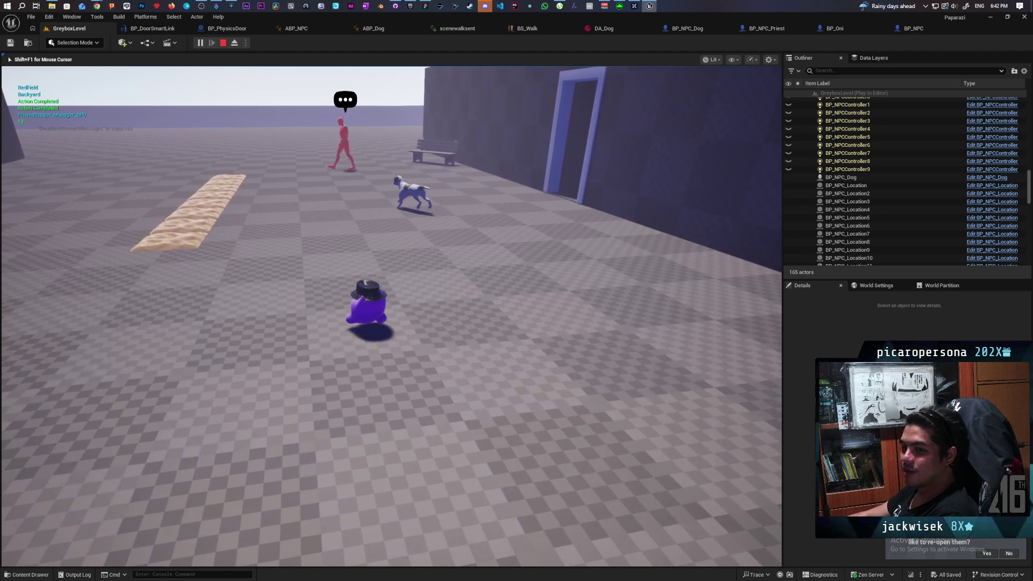
# Step: Follow the red NPC and dog along the wall and courtyard, then end the play-test
pyautogui.press('w')
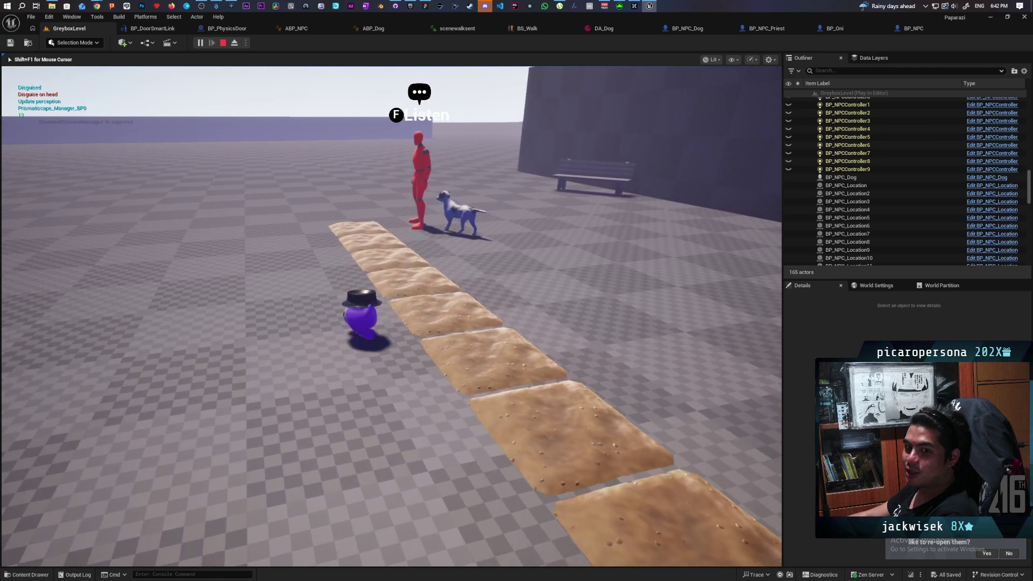
pyautogui.press('w')
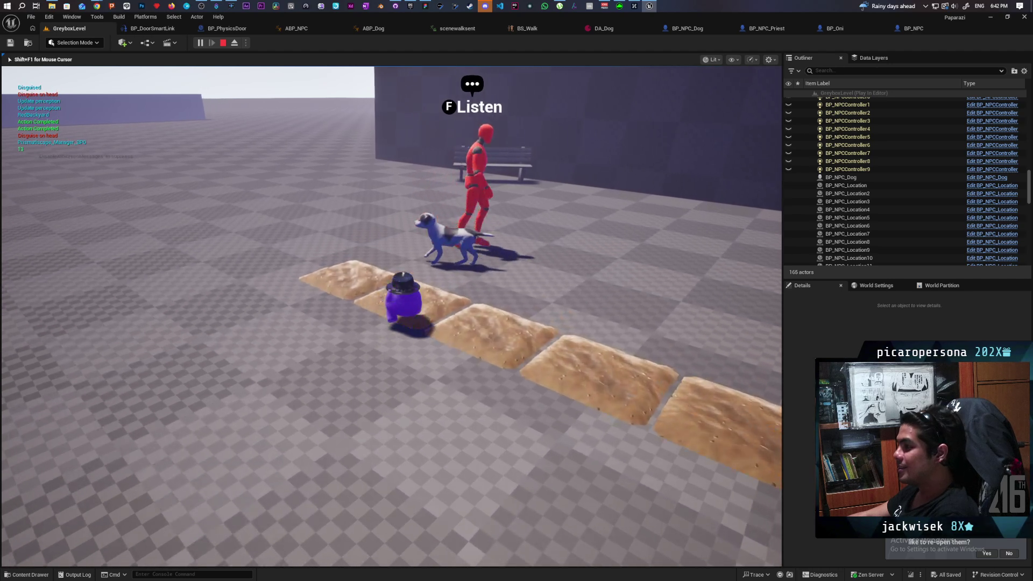
pyautogui.press('w')
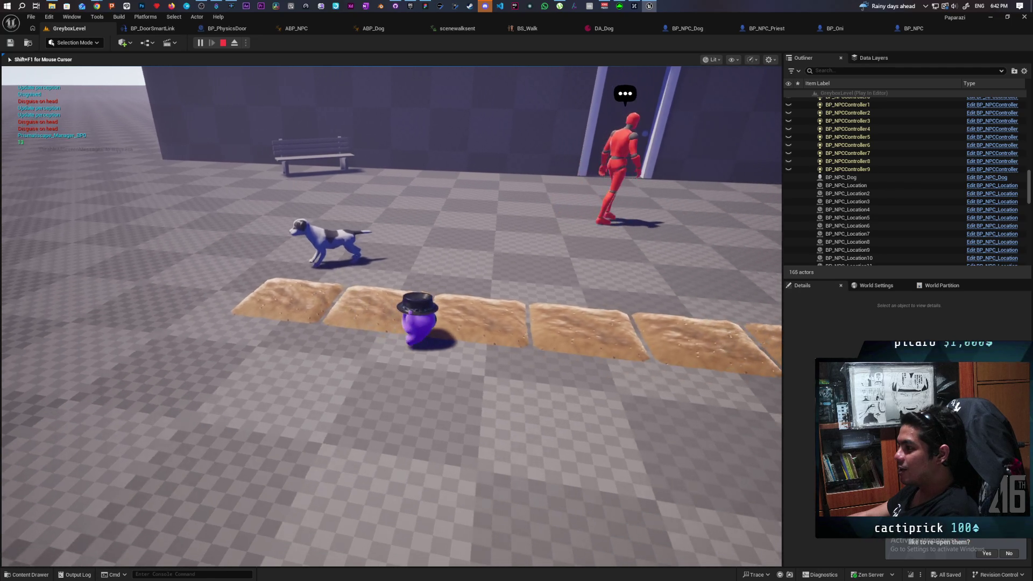
pyautogui.press('w')
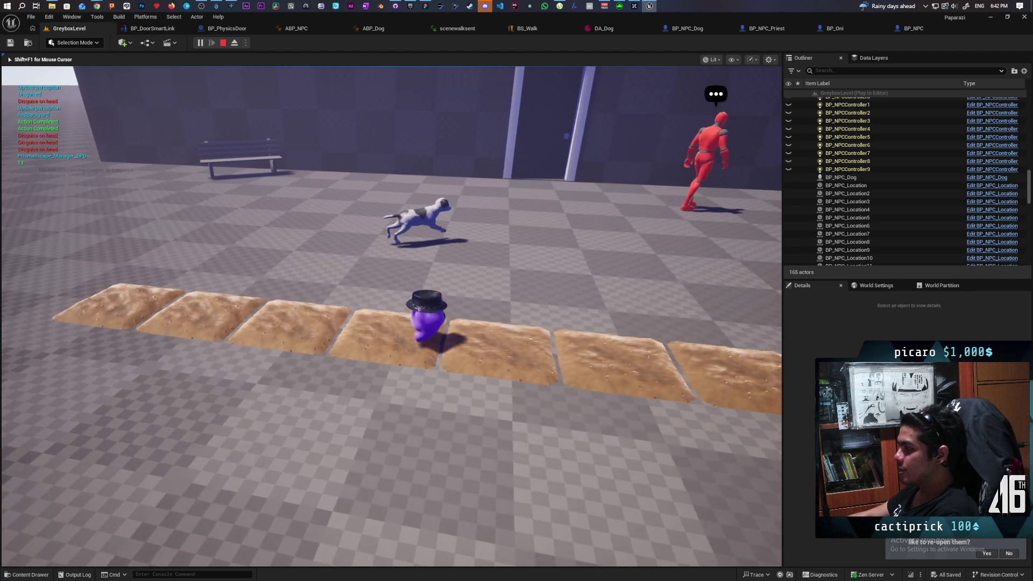
pyautogui.press('w')
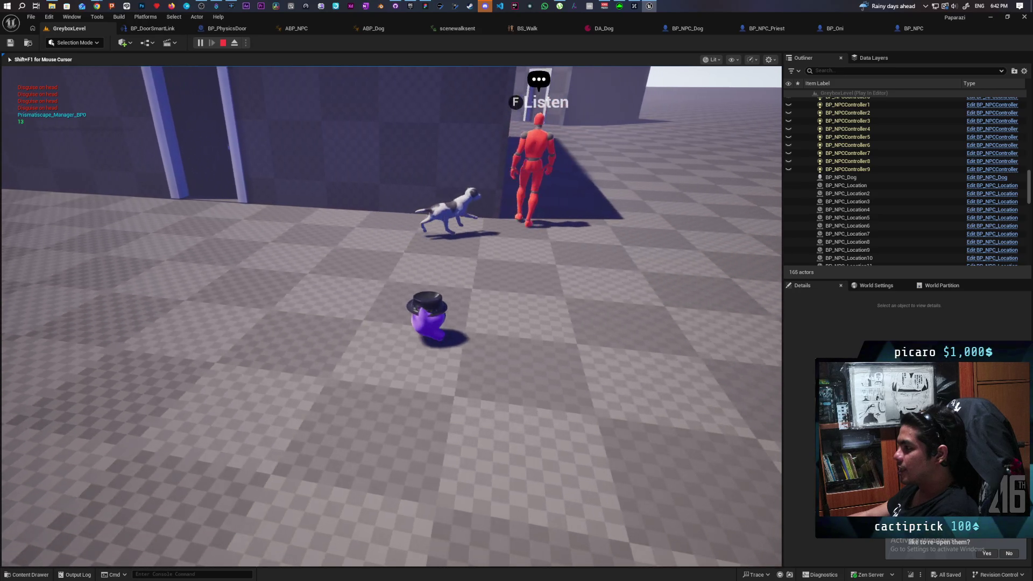
pyautogui.press('w')
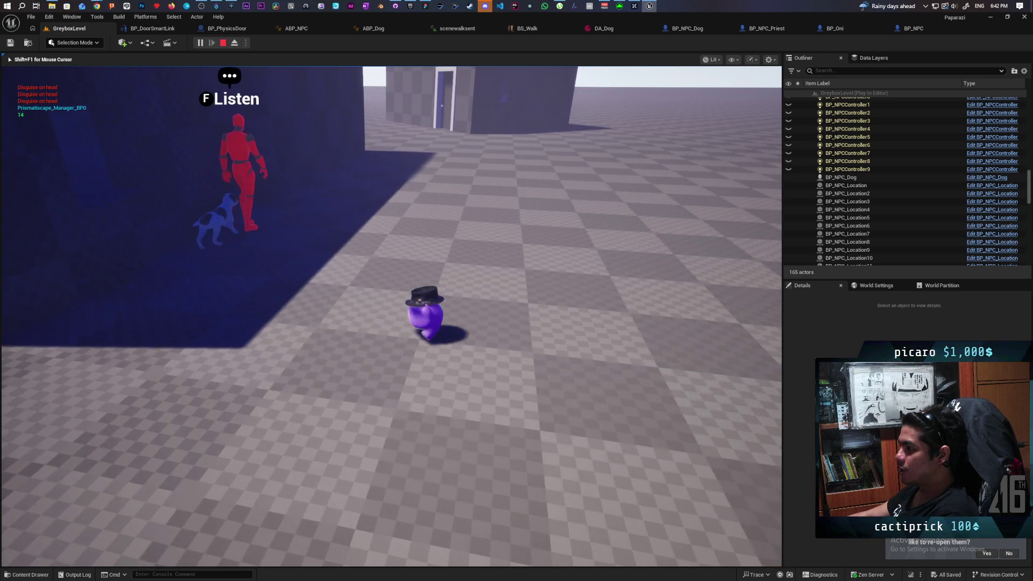
pyautogui.press('w')
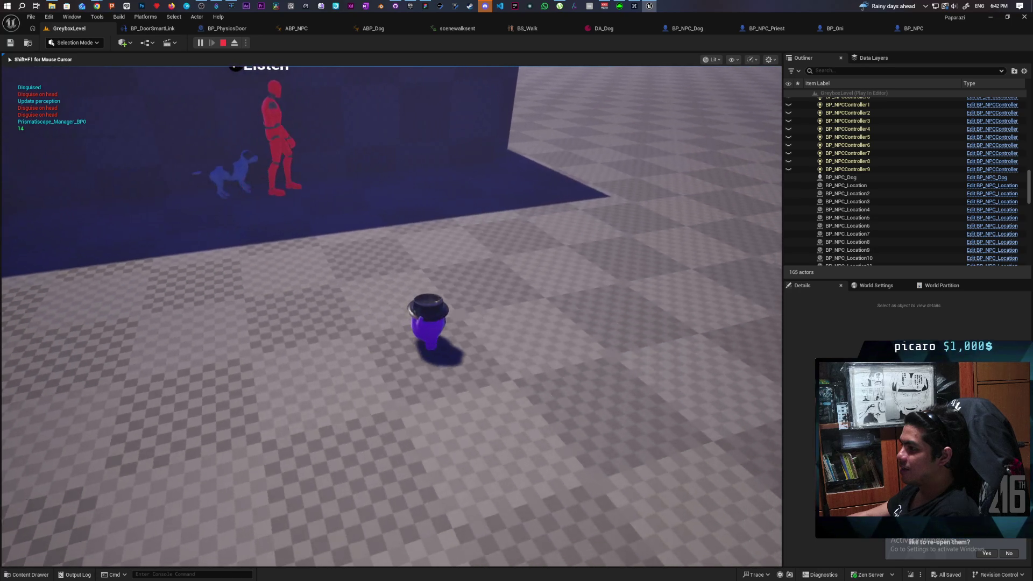
pyautogui.press('w')
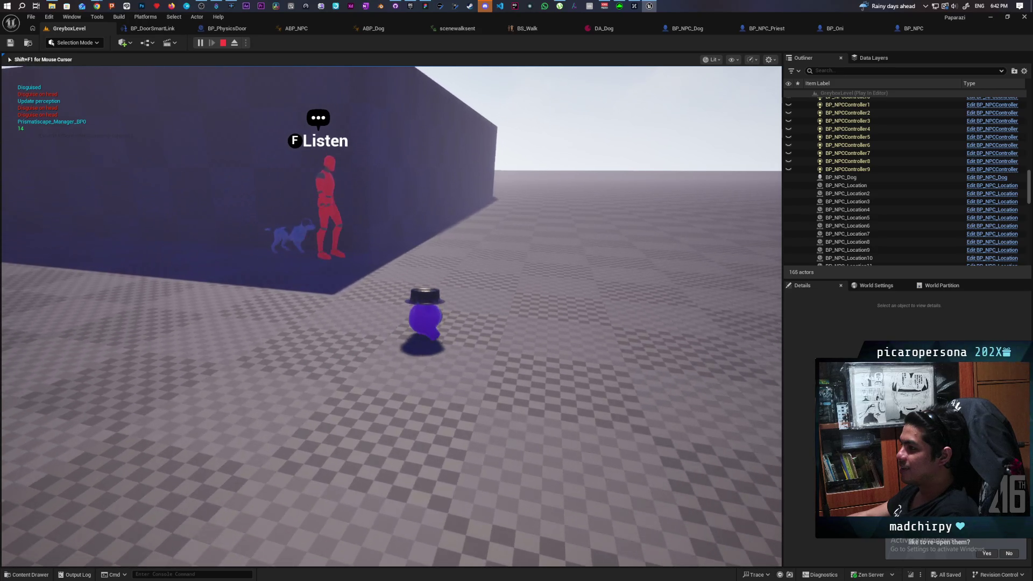
pyautogui.press('w')
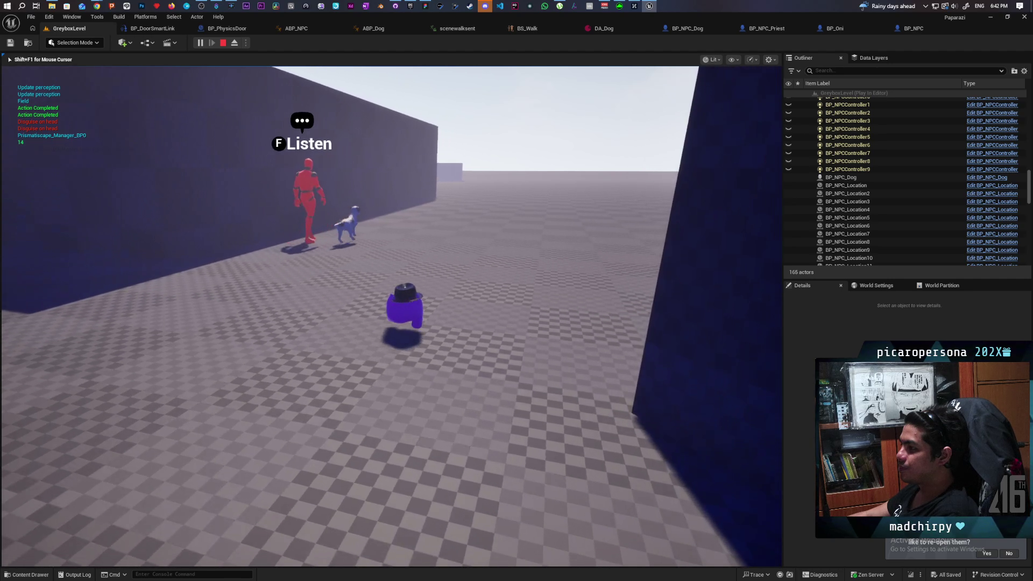
pyautogui.press('w')
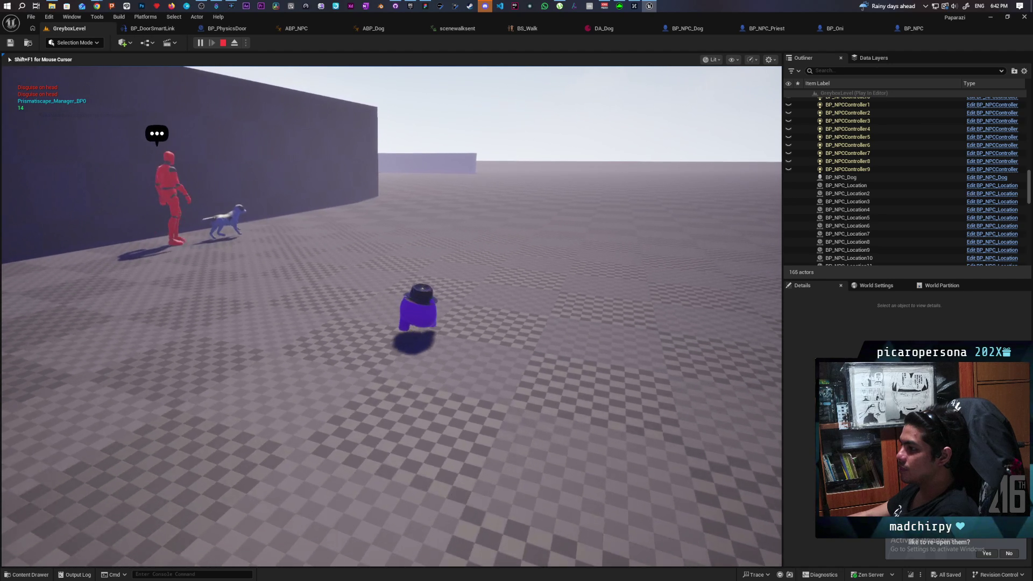
pyautogui.press('w')
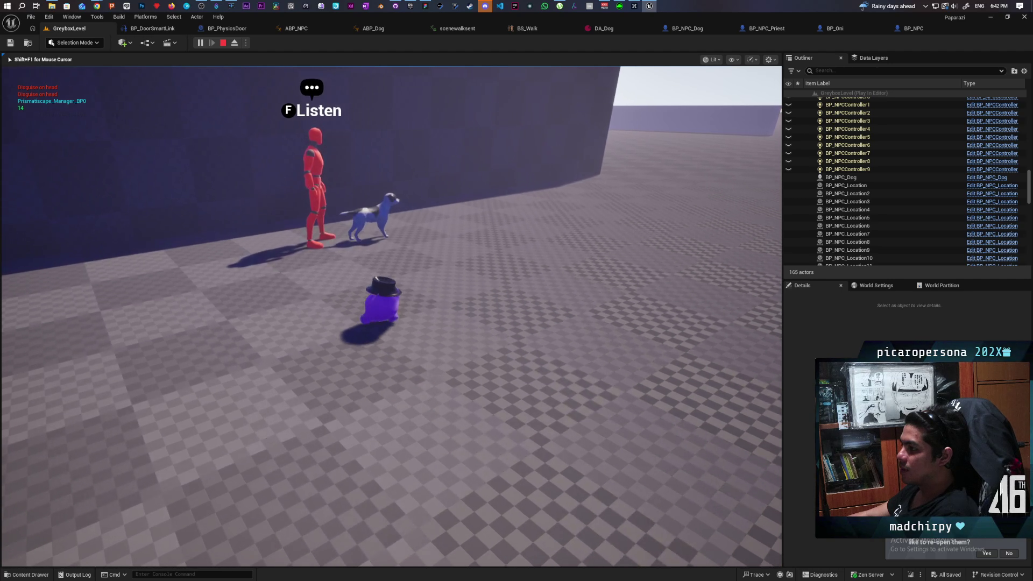
pyautogui.press('w')
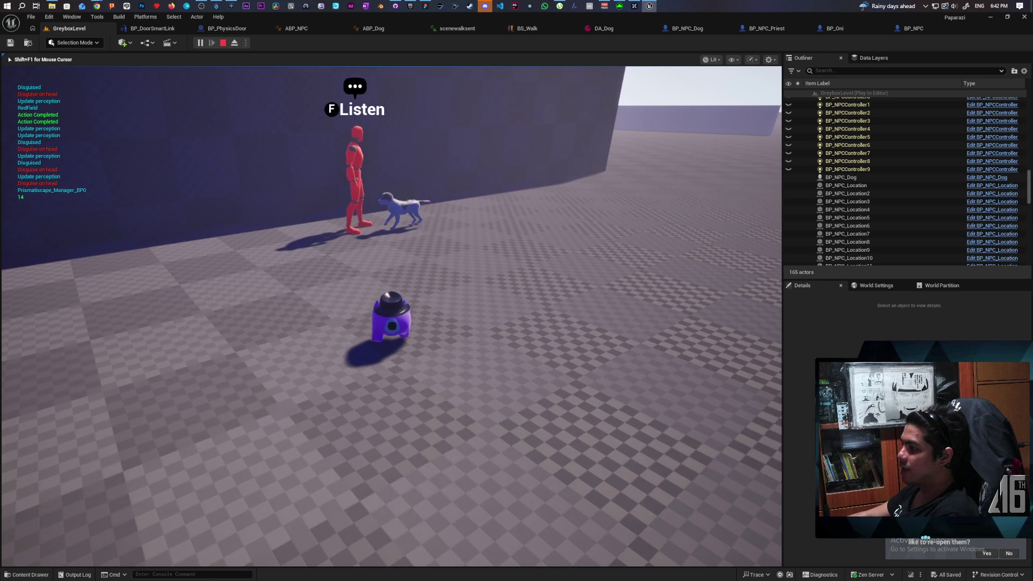
pyautogui.press('w')
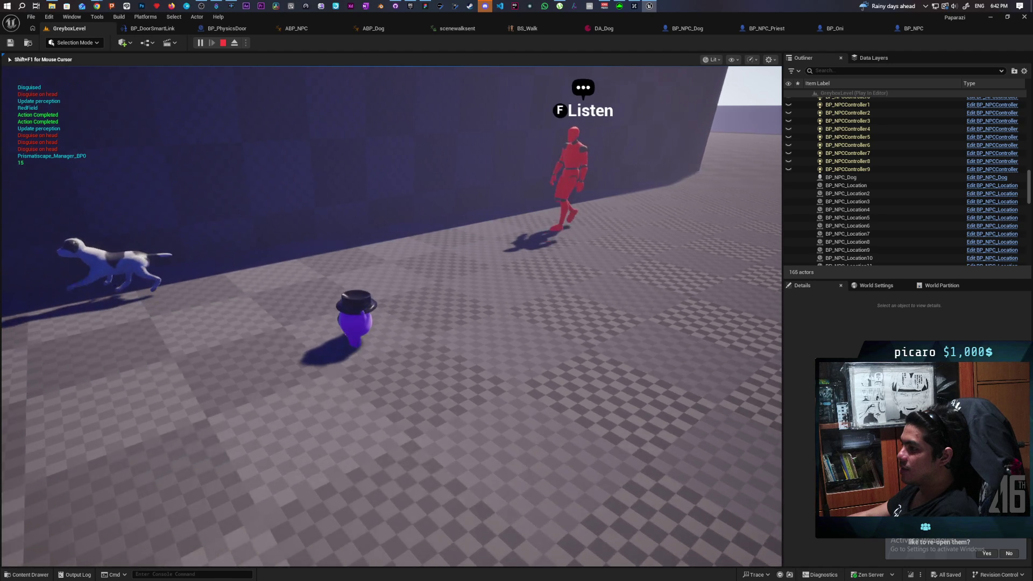
pyautogui.press('w')
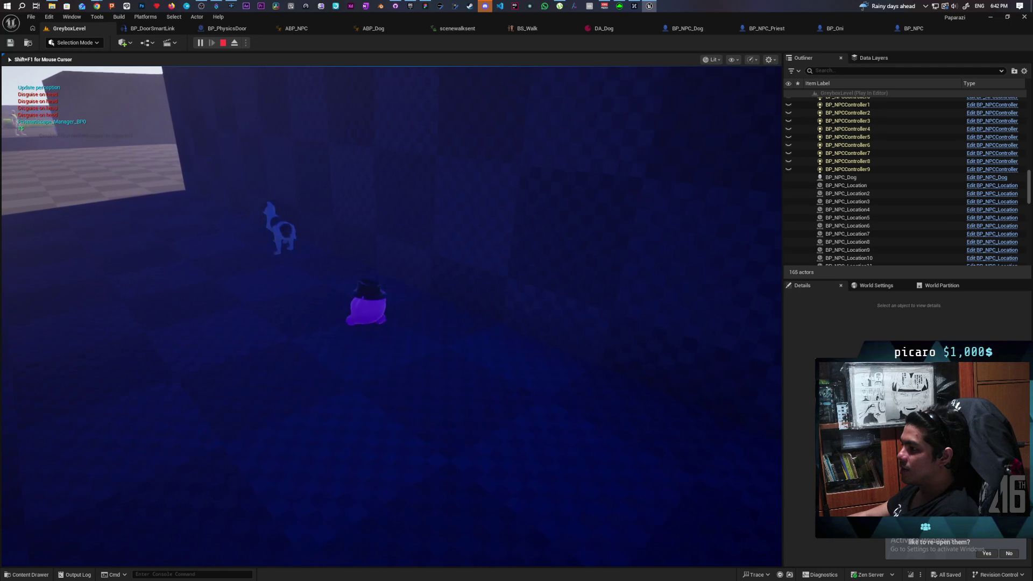
pyautogui.press('w')
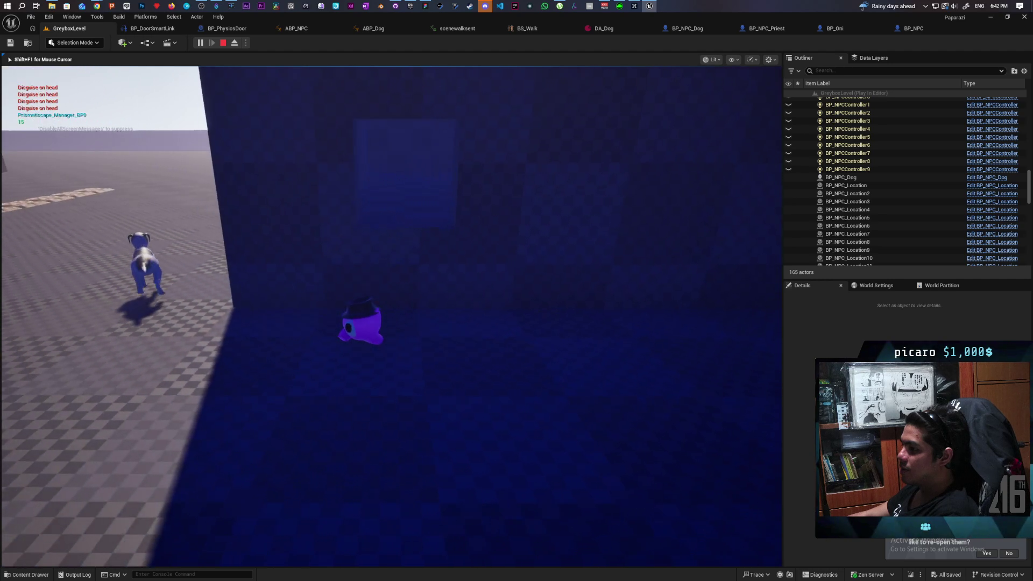
pyautogui.press('w')
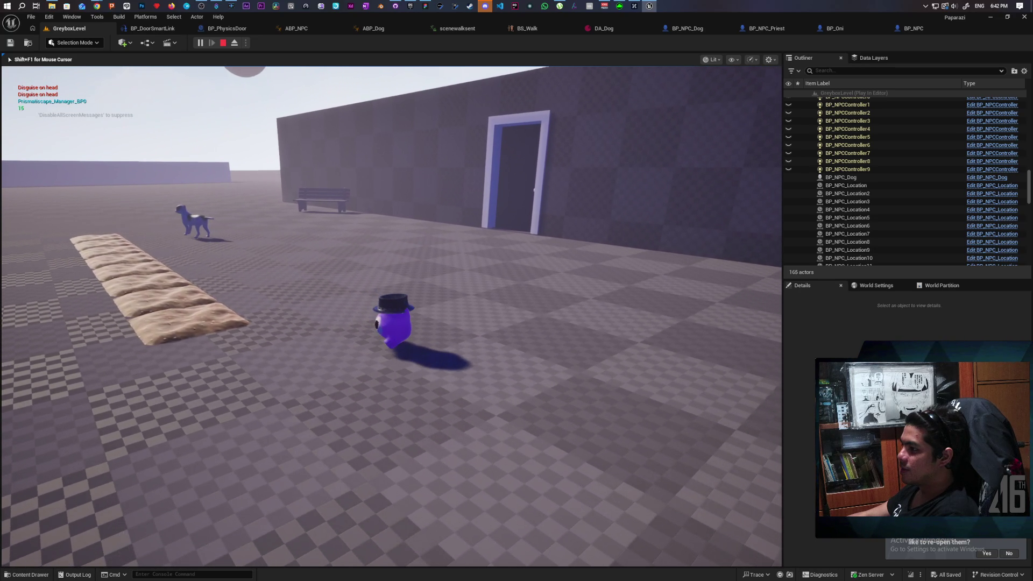
pyautogui.press('w')
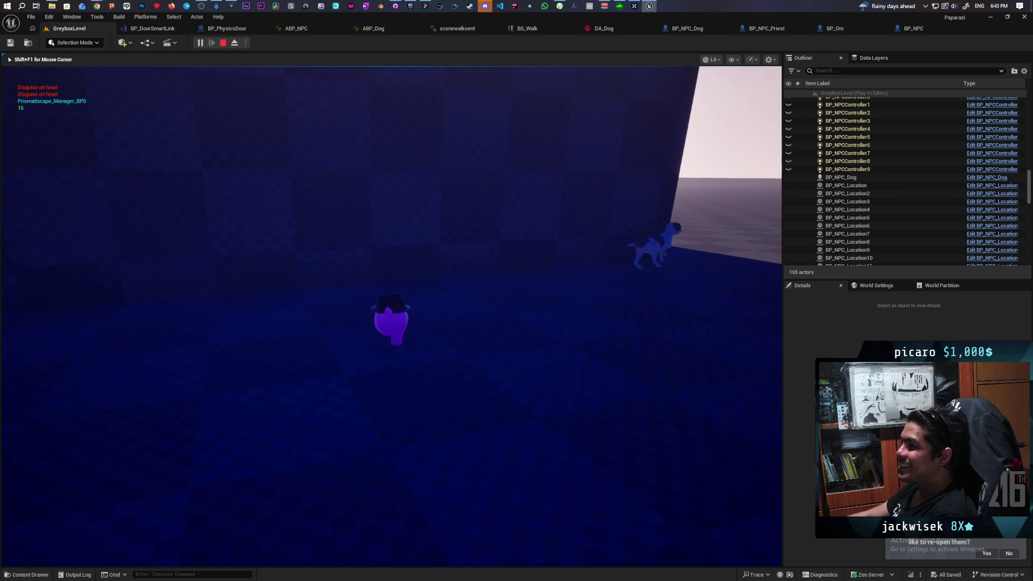
pyautogui.press('Escape')
# Step: Switch to Miro's Ghost Whiteboard and pan and zoom to the stage 1–3 planning sticky notes
pyautogui.moveTo(106, 9)
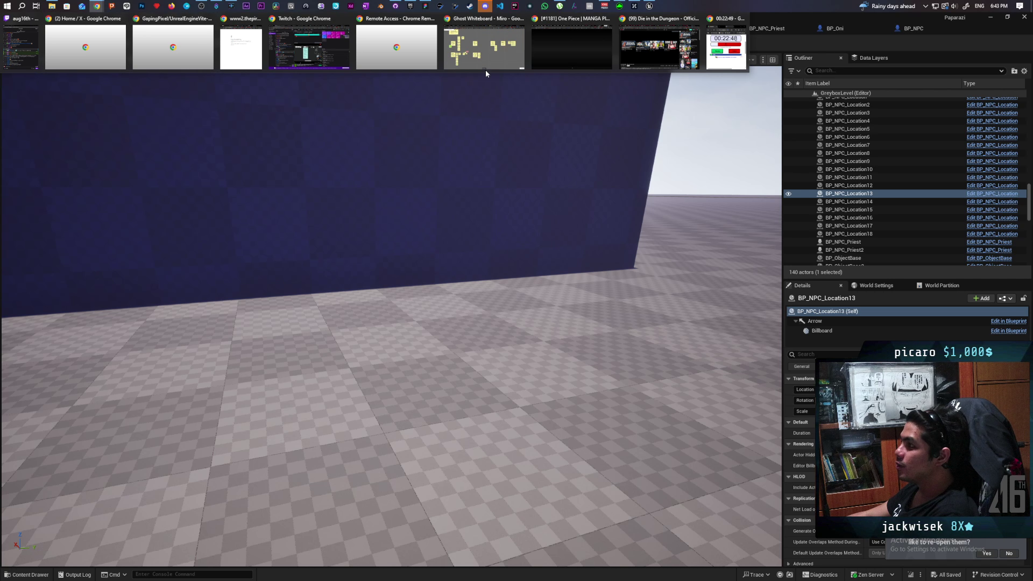
pyautogui.click(485, 69)
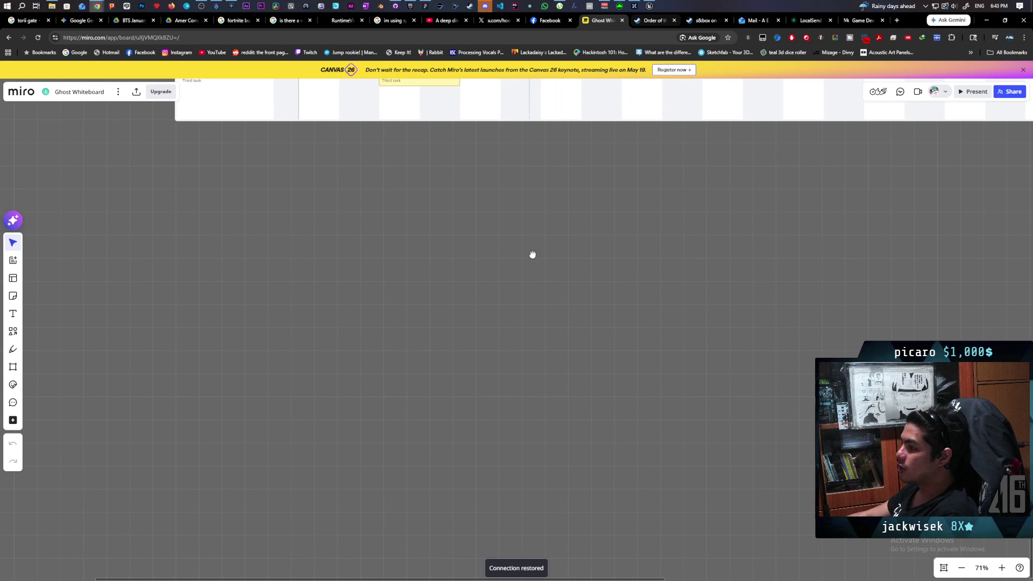
pyautogui.scroll(2, 500, 315)
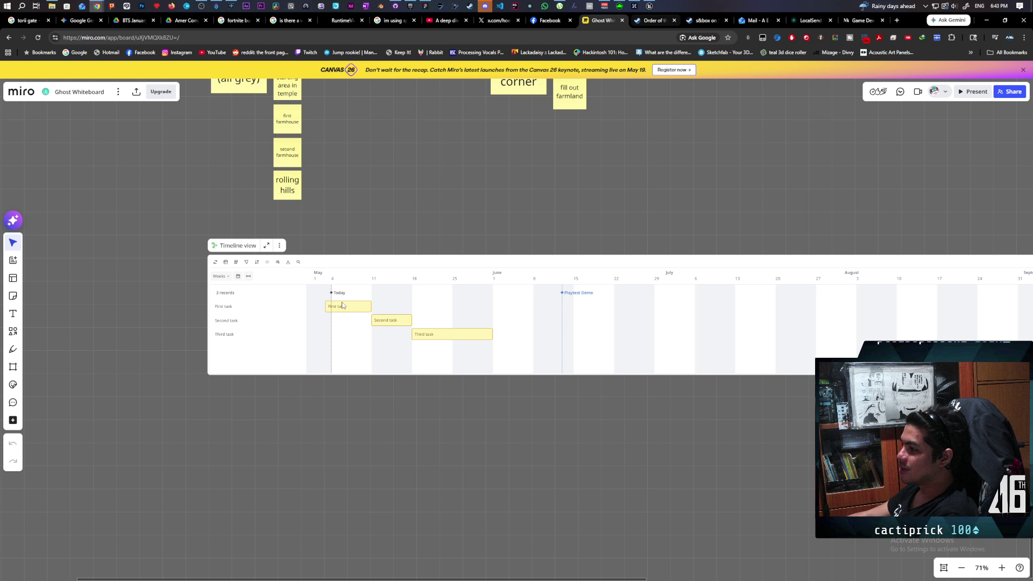
pyautogui.scroll(5, 561, 318)
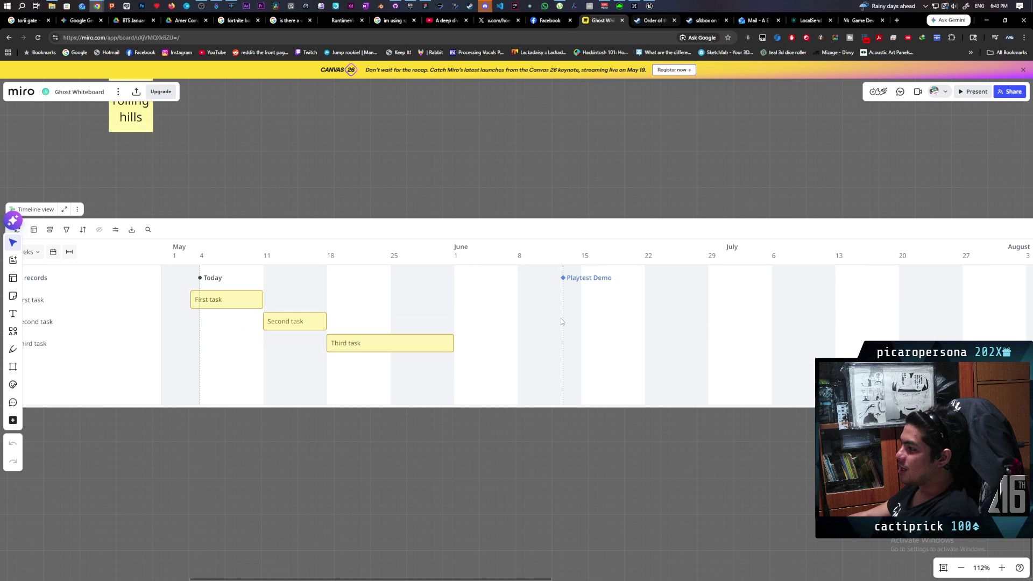
pyautogui.scroll(-2, 561, 321)
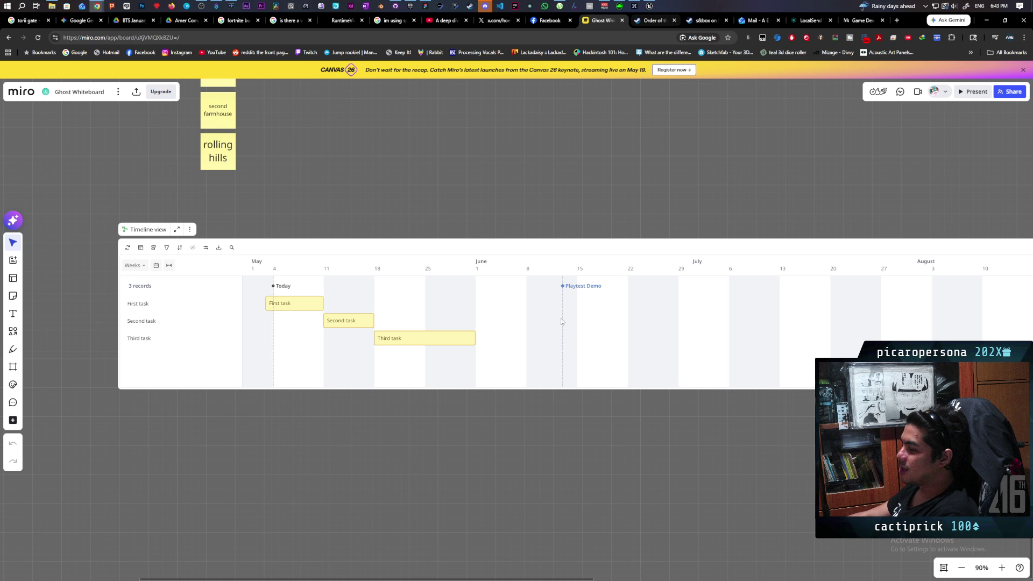
pyautogui.moveTo(408, 187)
pyautogui.mouseDown()
pyautogui.moveTo(450, 251)
pyautogui.moveTo(434, 382)
pyautogui.mouseUp()
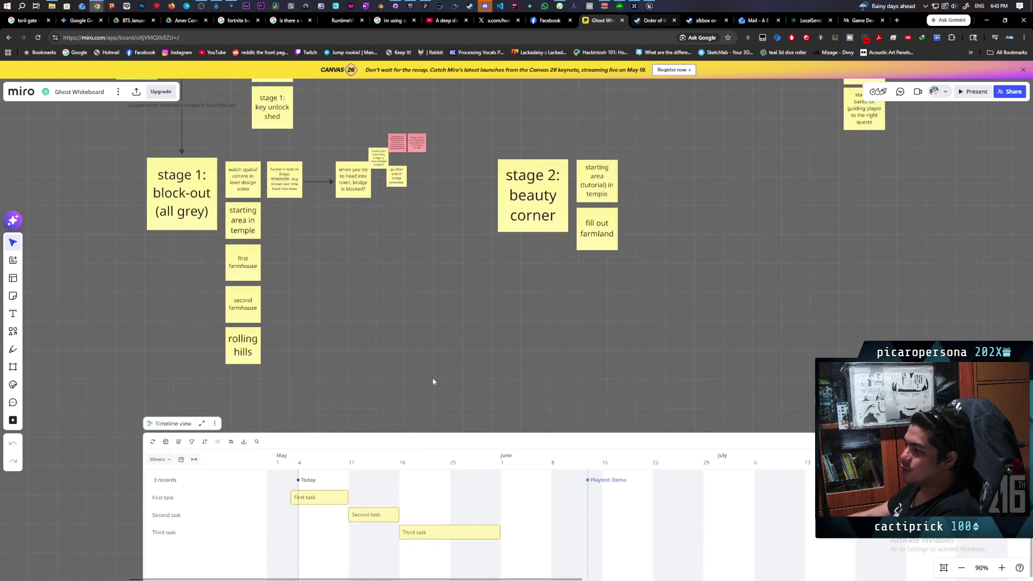
pyautogui.scroll(-3, 430, 310)
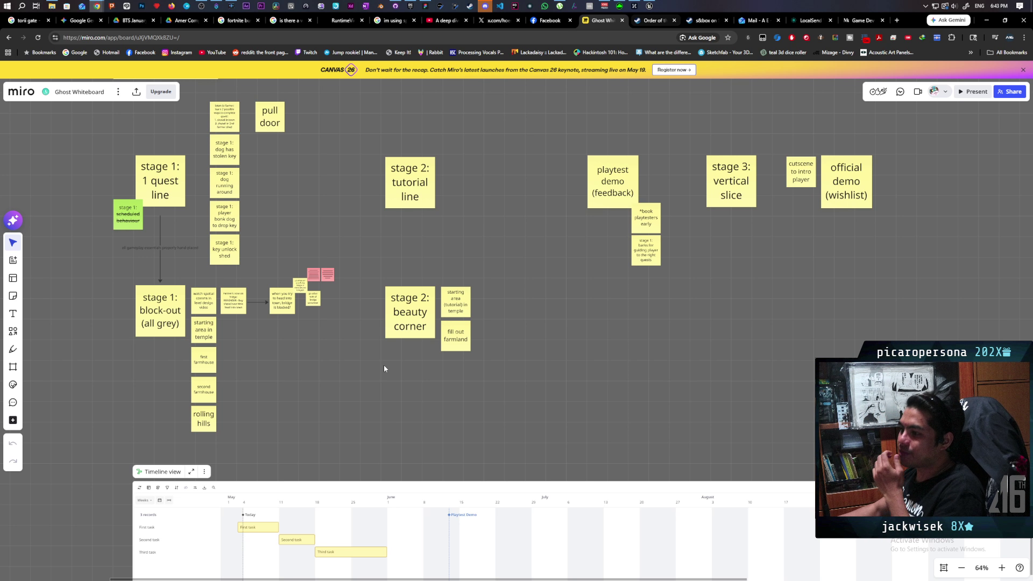
pyautogui.moveTo(460, 364)
pyautogui.mouseDown()
pyautogui.moveTo(498, 443)
pyautogui.moveTo(529, 425)
pyautogui.mouseUp()
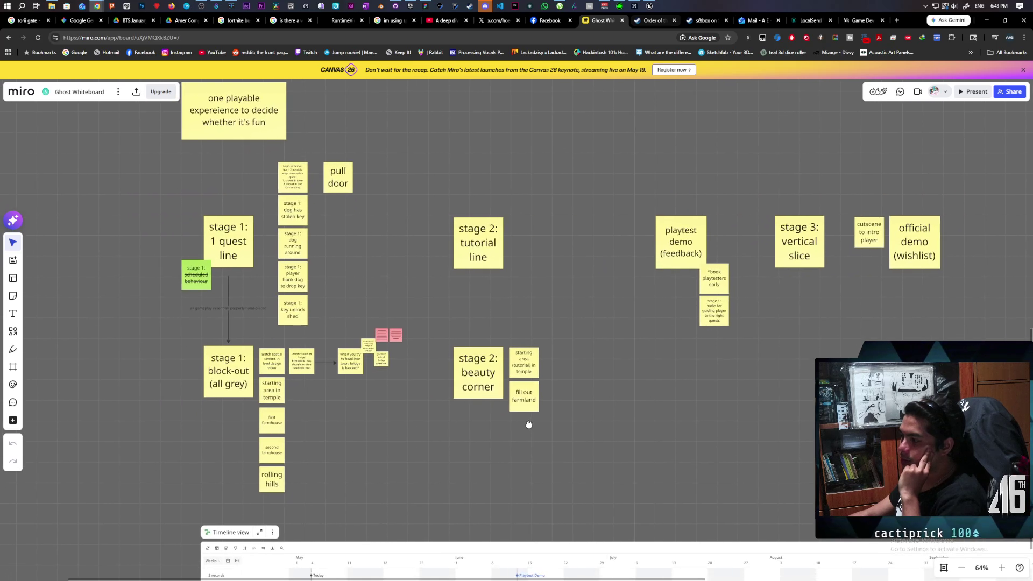
pyautogui.scroll(5, 291, 213)
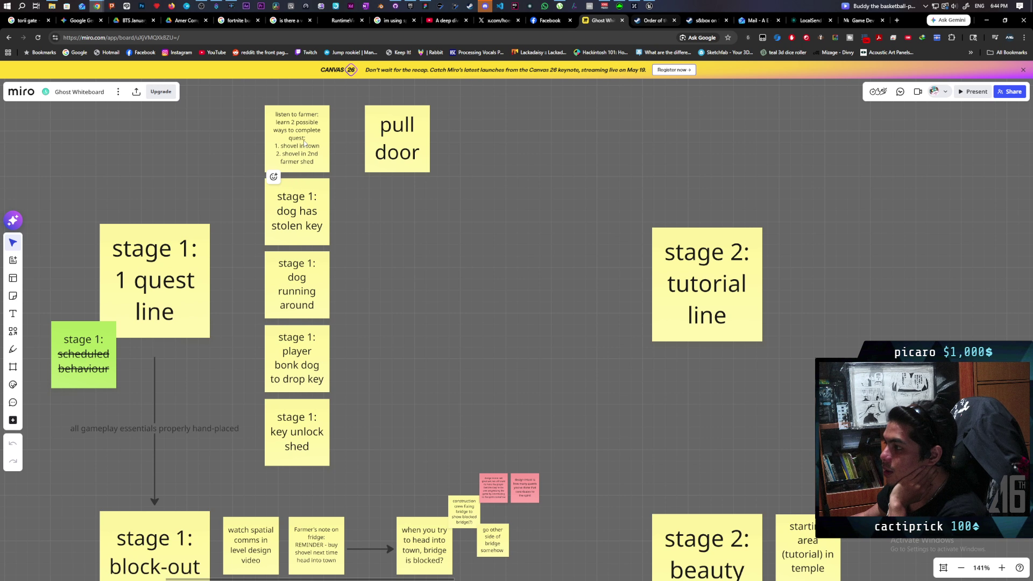
# Step: Strike through the text of the stage 1 'dog running around' sticky note
pyautogui.scroll(-2, 394, 225)
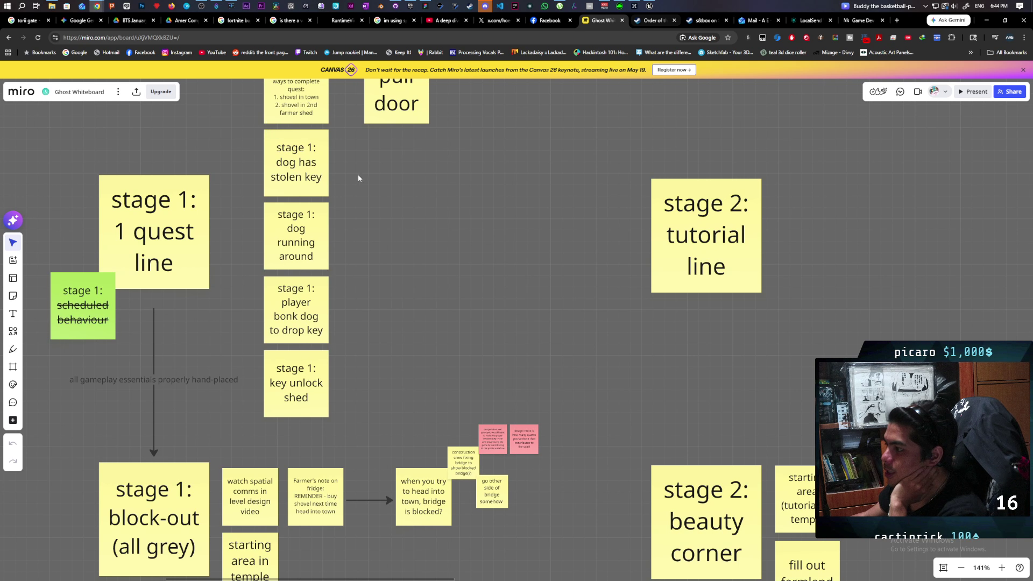
pyautogui.scroll(-1, 318, 238)
pyautogui.click(308, 215)
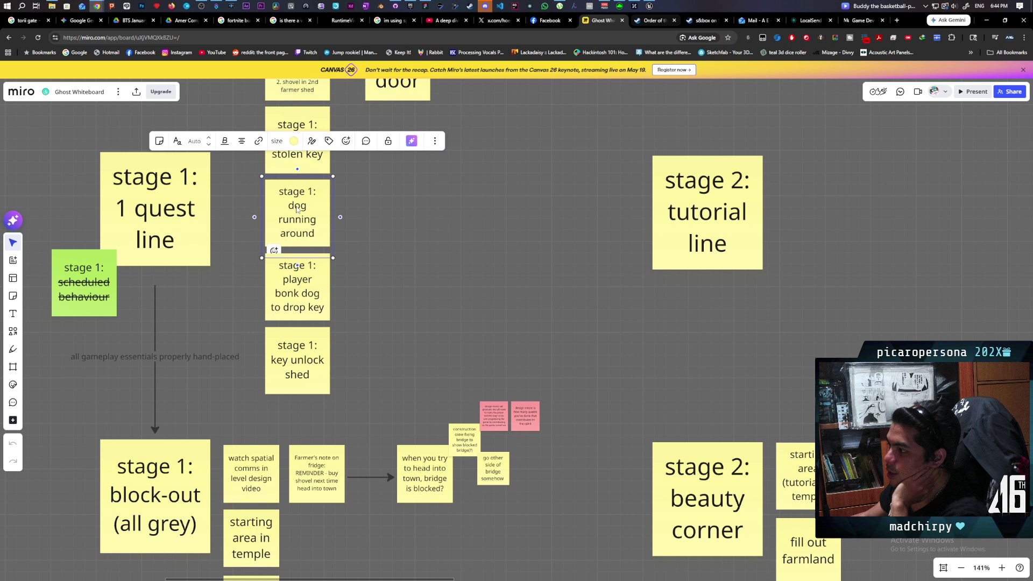
pyautogui.doubleClick(297, 212)
pyautogui.press('Escape')
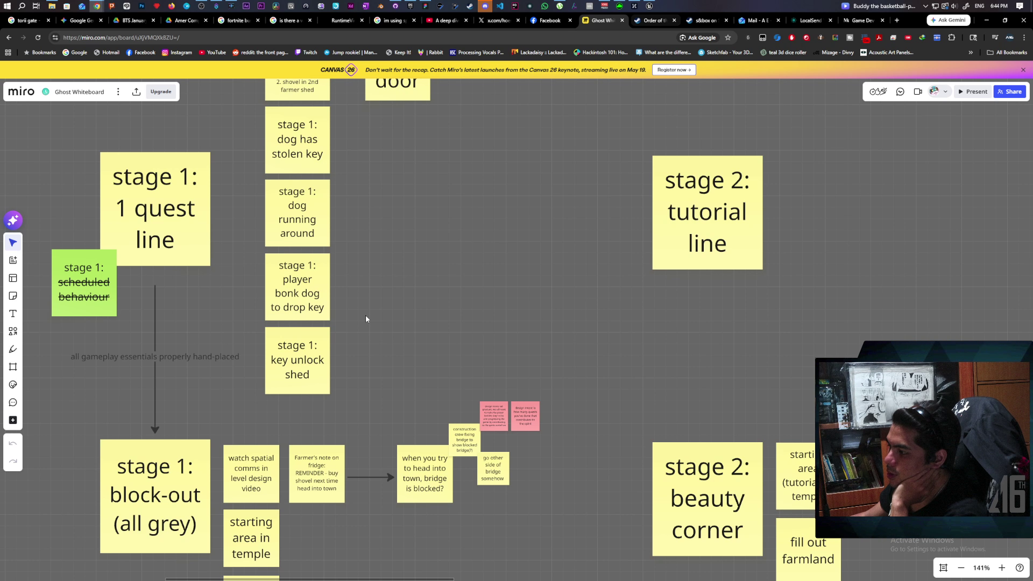
pyautogui.click(293, 219)
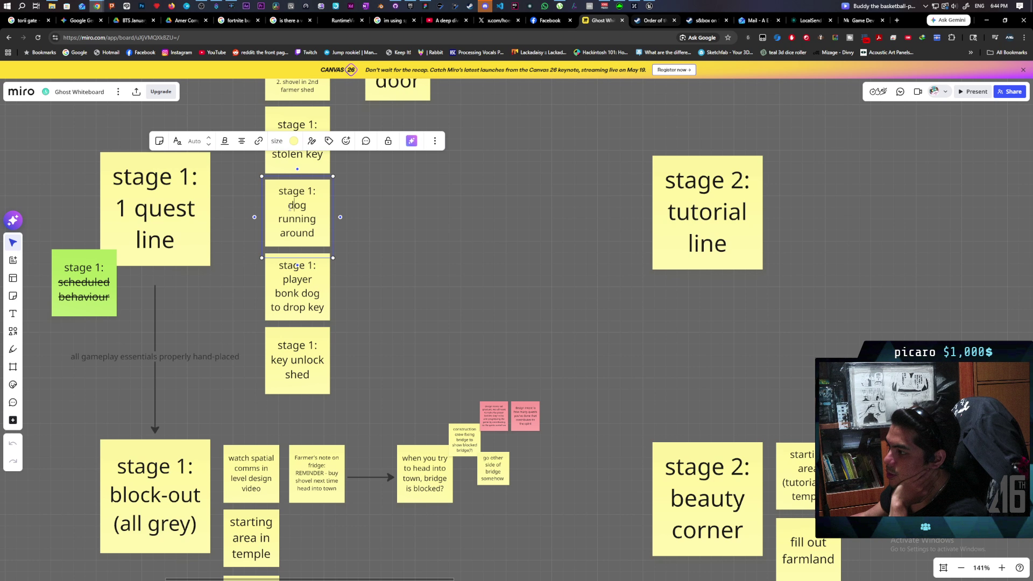
pyautogui.moveTo(290, 206); pyautogui.dragTo(320, 236)
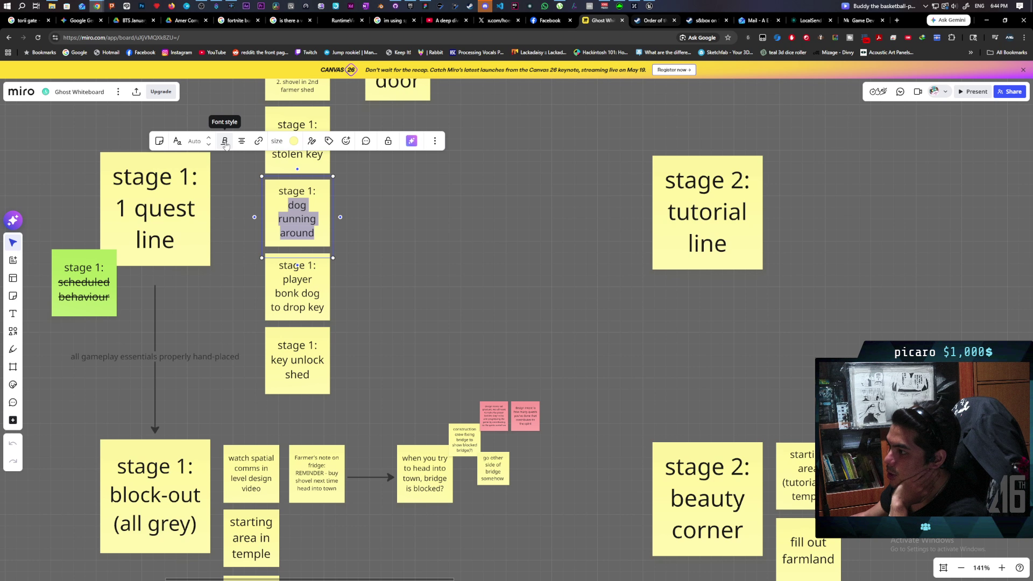
pyautogui.click(225, 142)
pyautogui.click(252, 162)
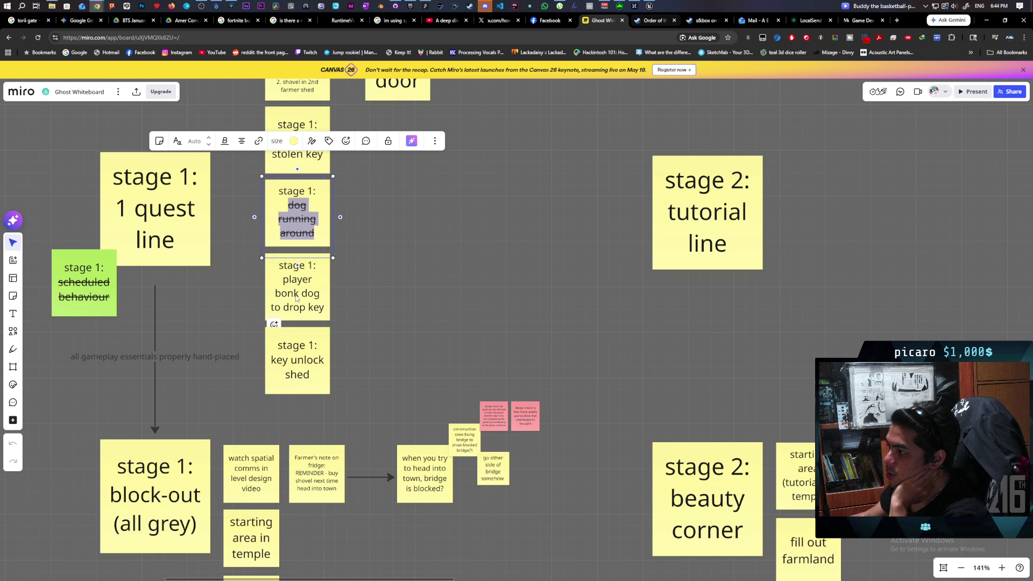
# Step: Strike through the 'key unlock shed' note's text and deselect it
pyautogui.click(274, 361)
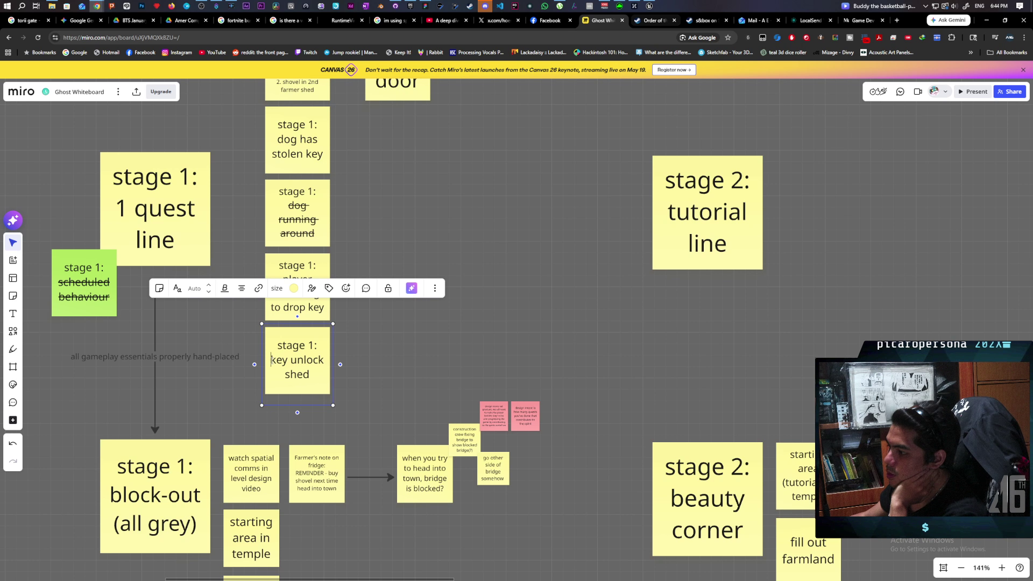
pyautogui.moveTo(272, 359); pyautogui.dragTo(327, 377)
pyautogui.click(231, 291)
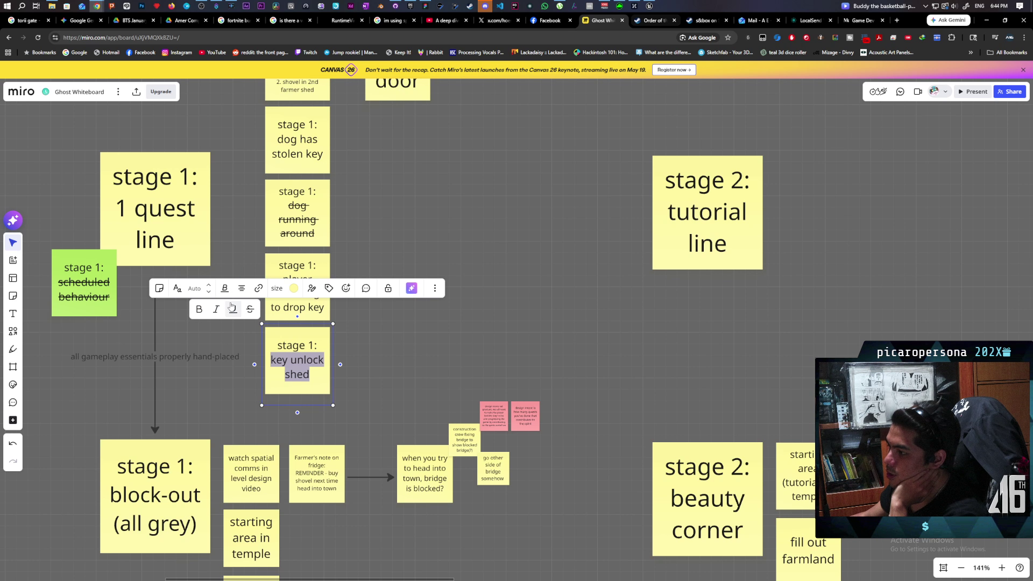
pyautogui.click(252, 315)
pyautogui.click(350, 349)
pyautogui.scroll(3, 371, 284)
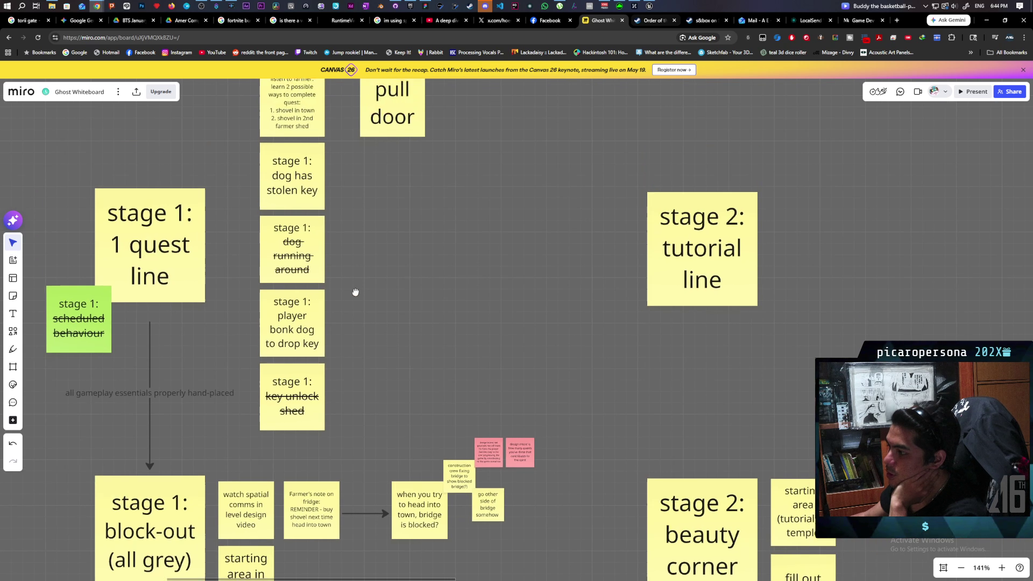
pyautogui.scroll(1, 349, 348)
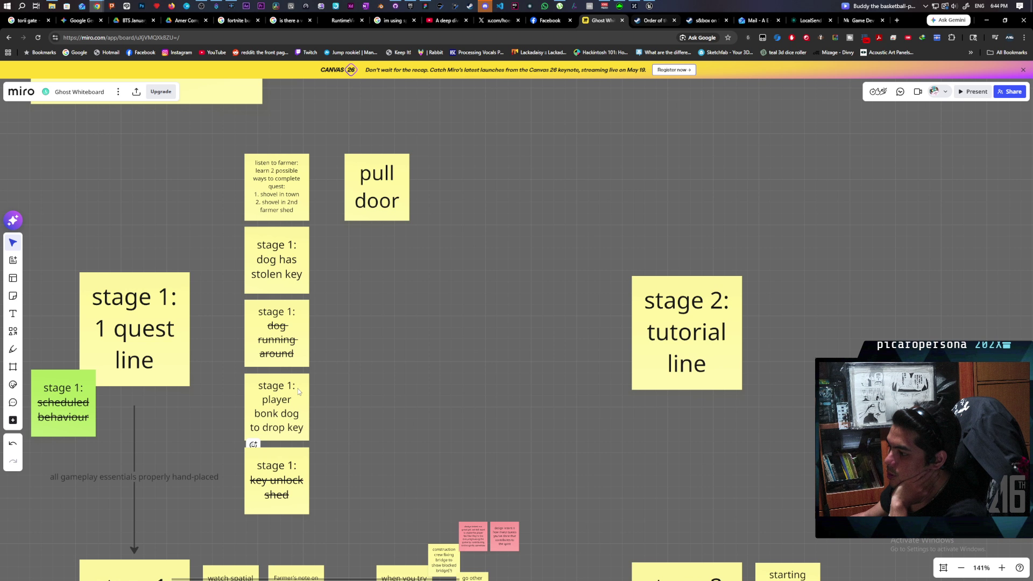
pyautogui.moveTo(378, 380)
pyautogui.mouseDown()
pyautogui.moveTo(505, 288)
pyautogui.moveTo(500, 352)
pyautogui.moveTo(473, 360)
pyautogui.mouseUp()
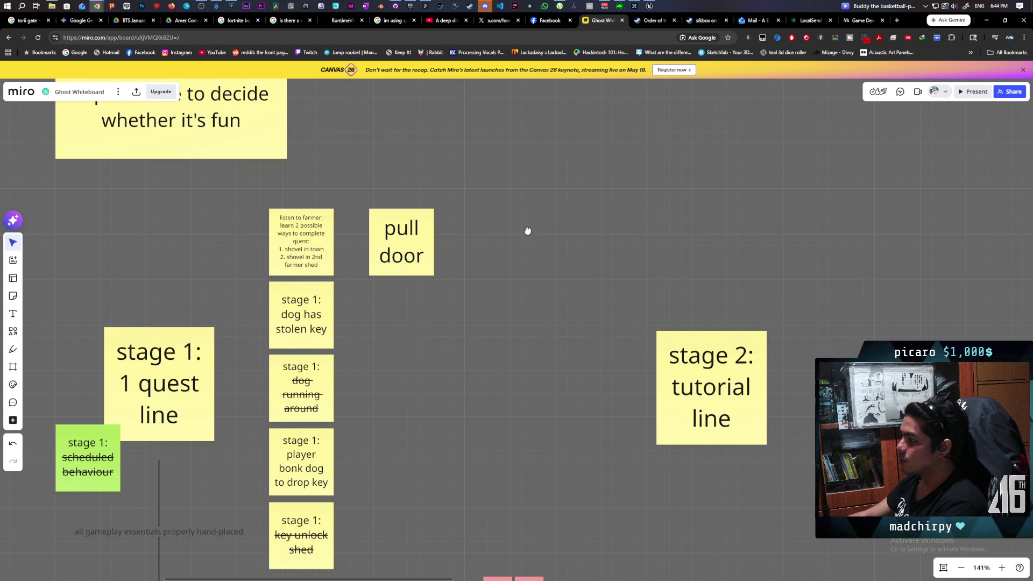
pyautogui.scroll(-3, 528, 228)
pyautogui.scroll(-5, 511, 385)
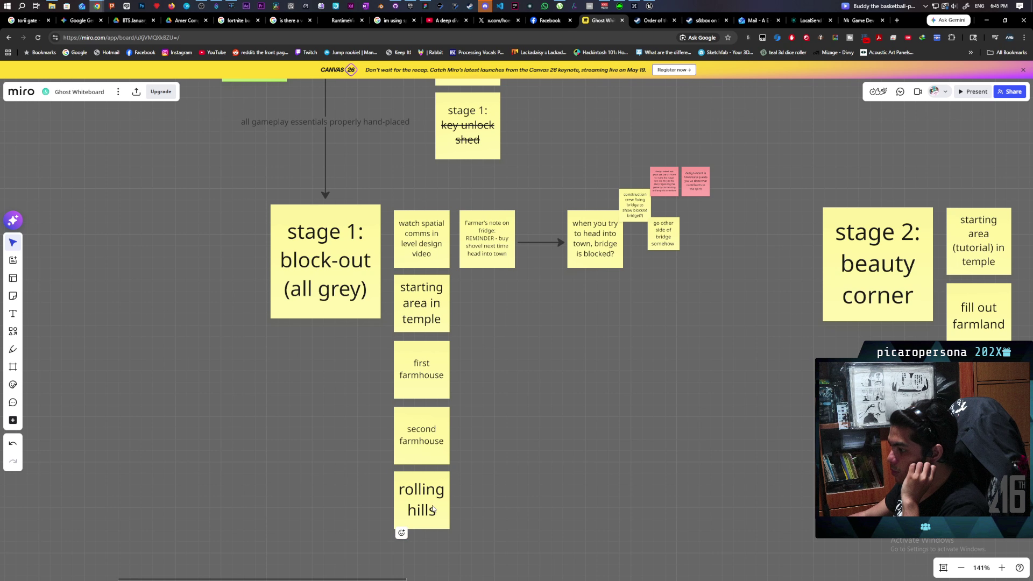
pyautogui.scroll(2, 506, 295)
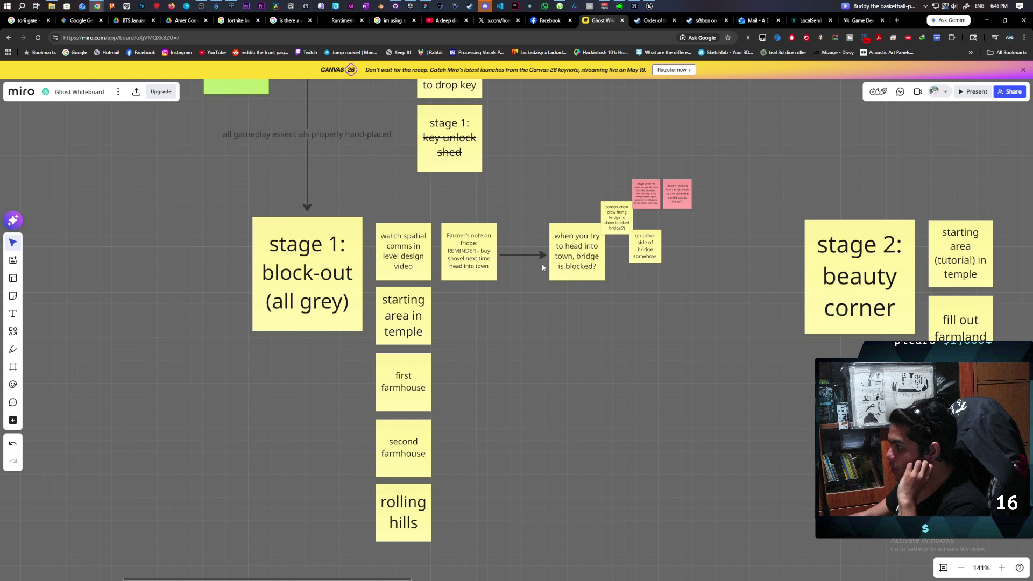
pyautogui.moveTo(622, 287); pyautogui.dragTo(609, 372)
pyautogui.scroll(5, 609, 373)
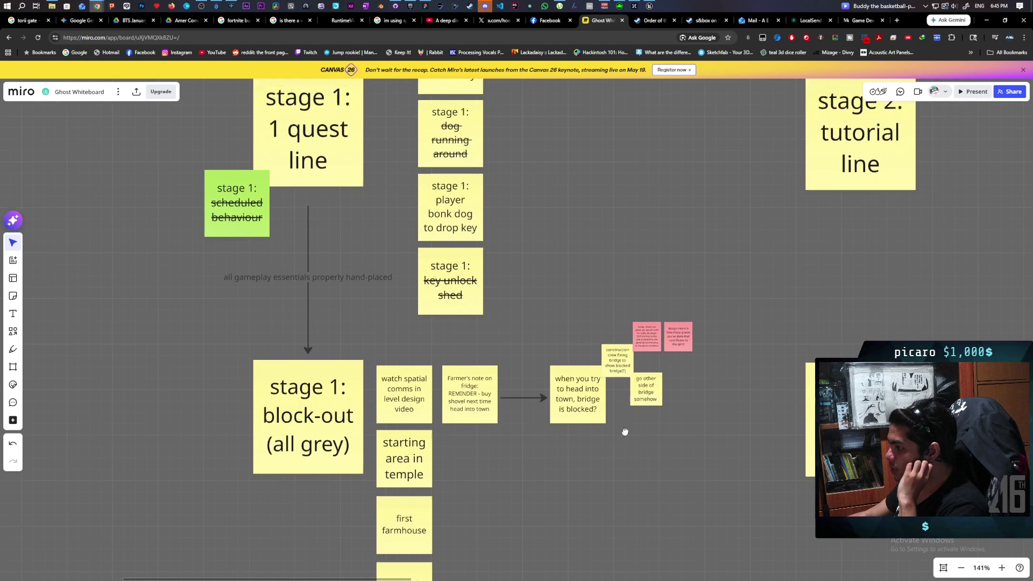
pyautogui.moveTo(588, 431); pyautogui.dragTo(571, 159)
pyautogui.scroll(-3, 500, 412)
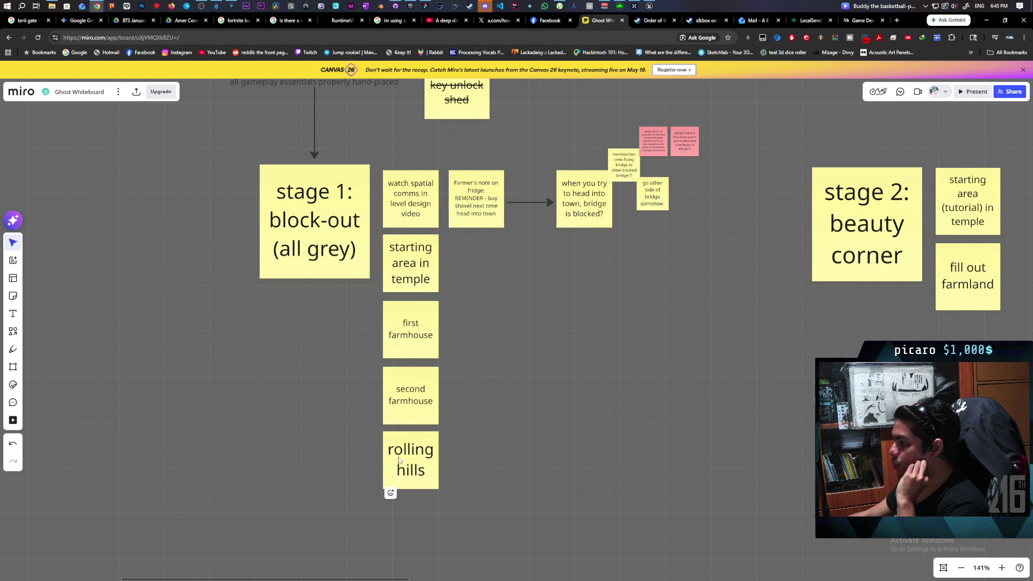
pyautogui.scroll(7, 525, 307)
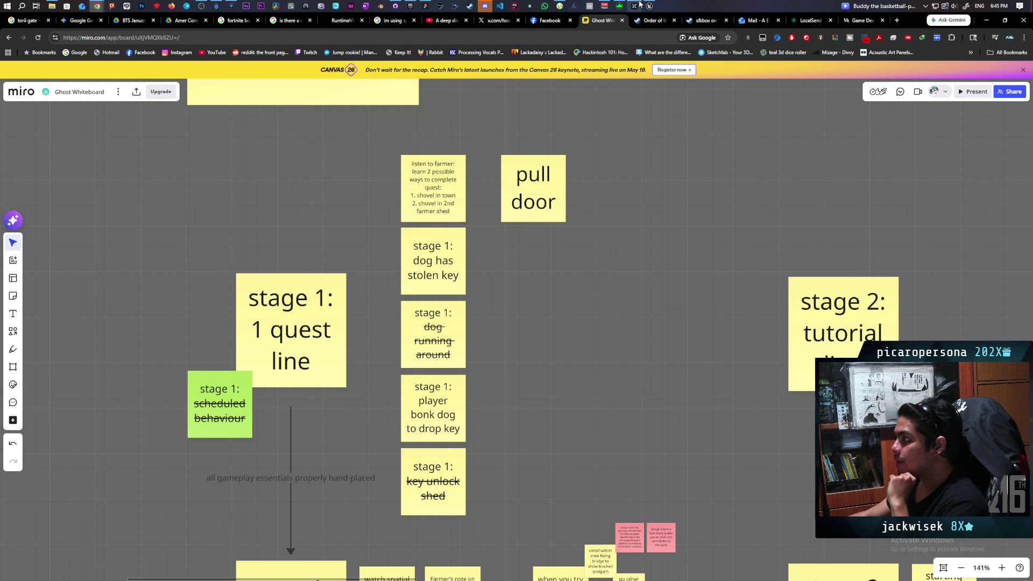
pyautogui.moveTo(643, 5)
pyautogui.click(638, 35)
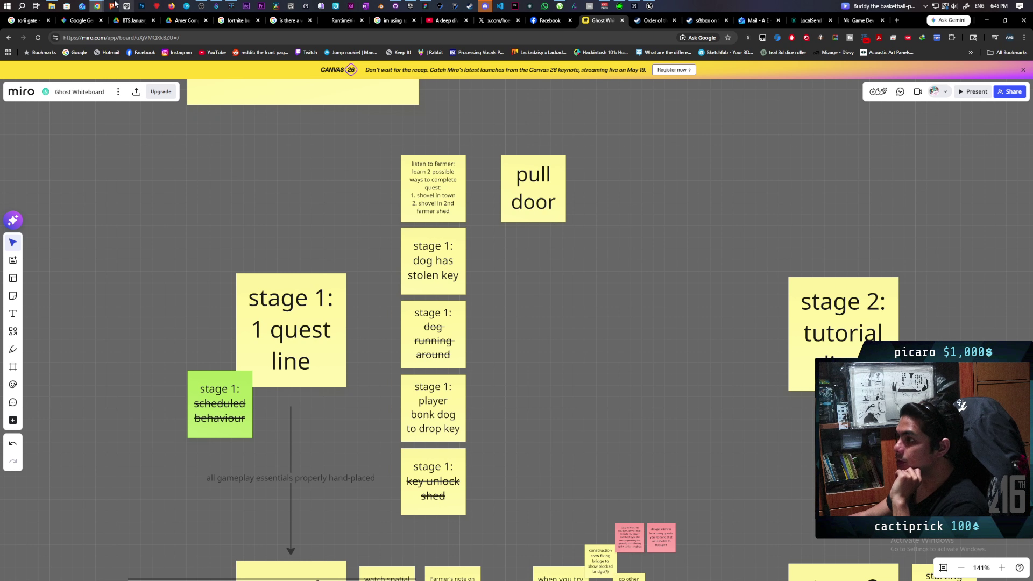
pyautogui.moveTo(96, 6)
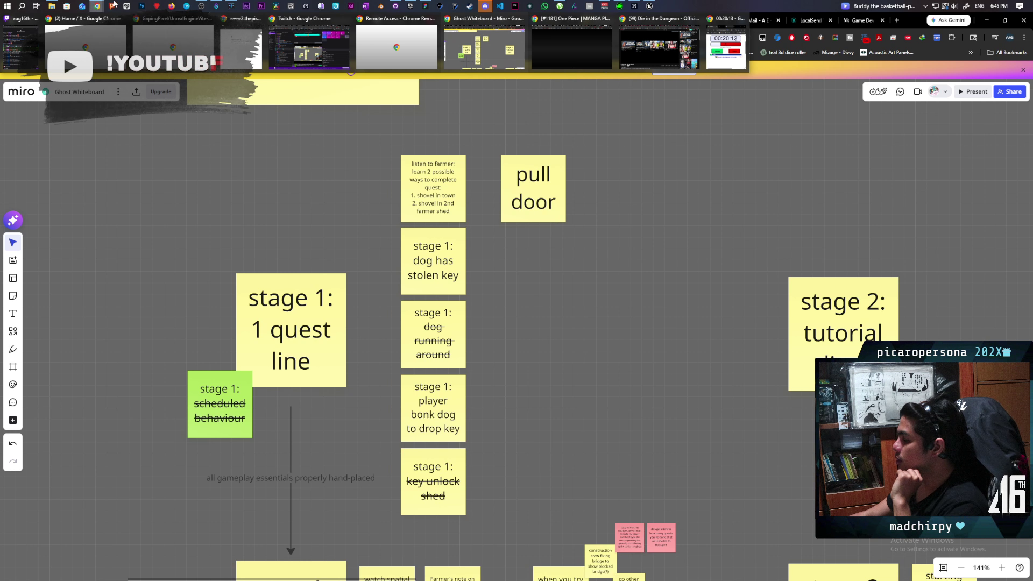
pyautogui.click(425, 6)
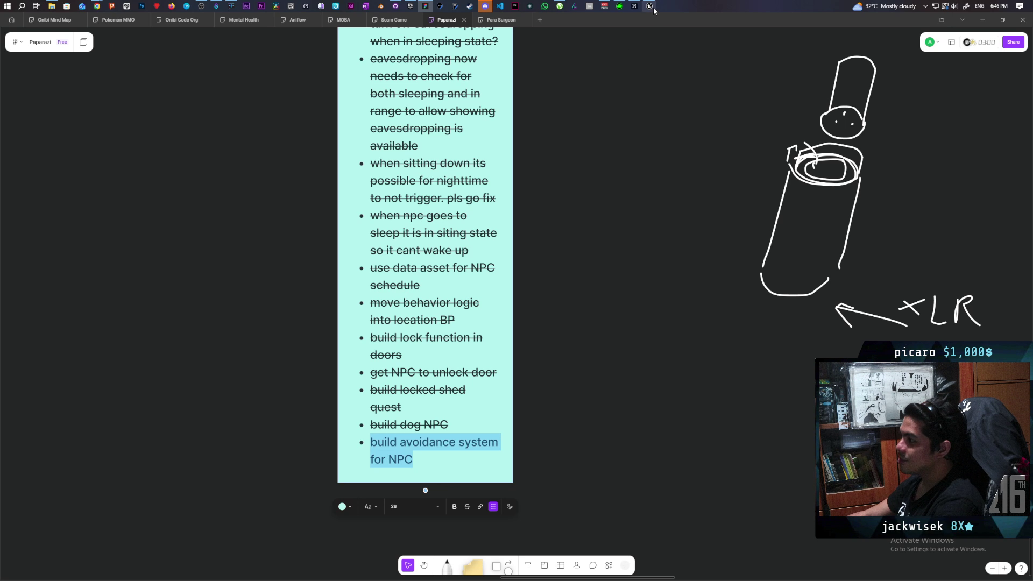
# Step: Review the Paparazi FigJam task list, then return to the Unreal Editor showing GreyboxLevel
pyautogui.moveTo(649, 5)
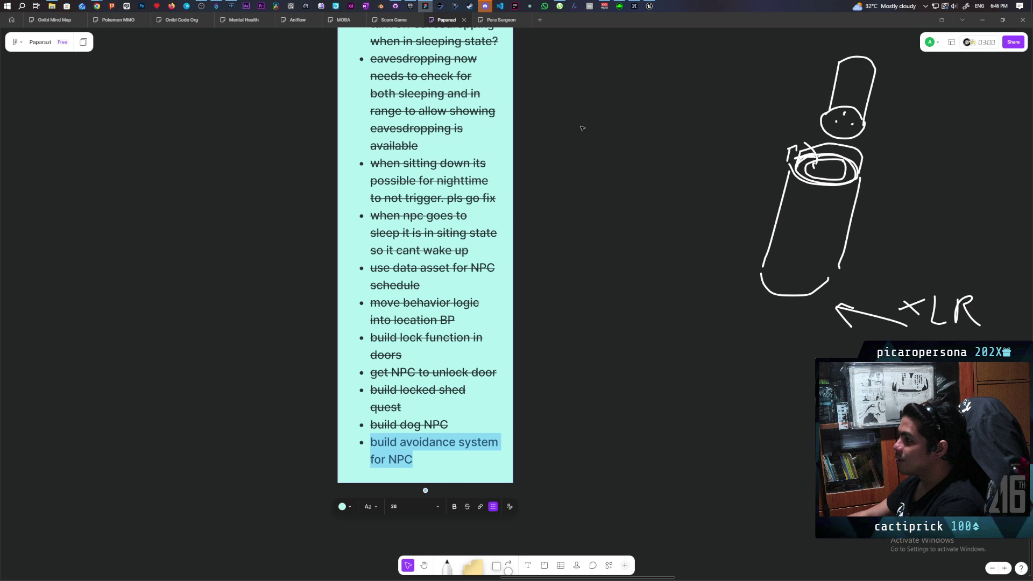
pyautogui.click(649, 6)
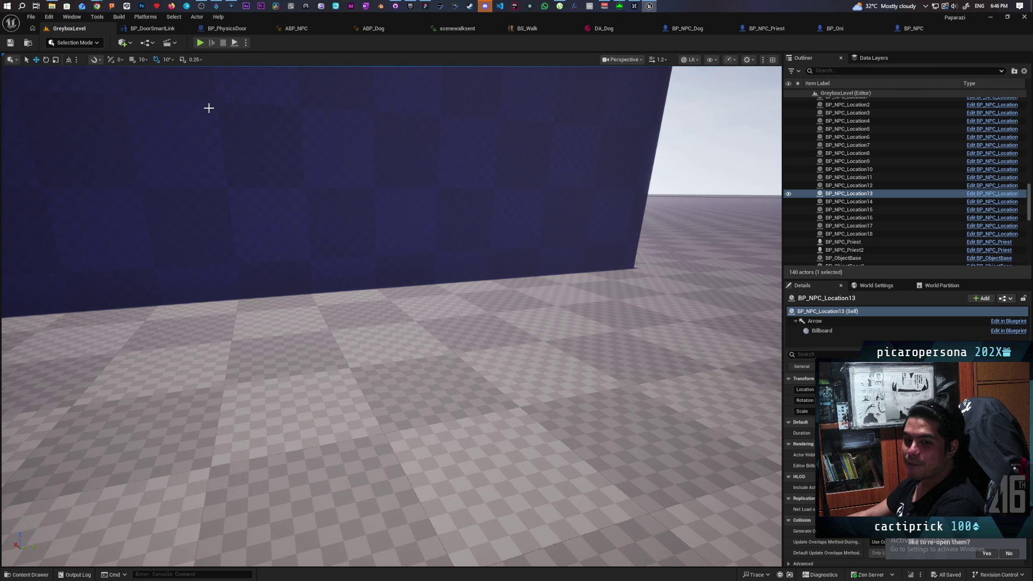
# Step: Start a play-test and walk the player past the pillars and bushes to the red NPC's sand path
pyautogui.click(198, 44)
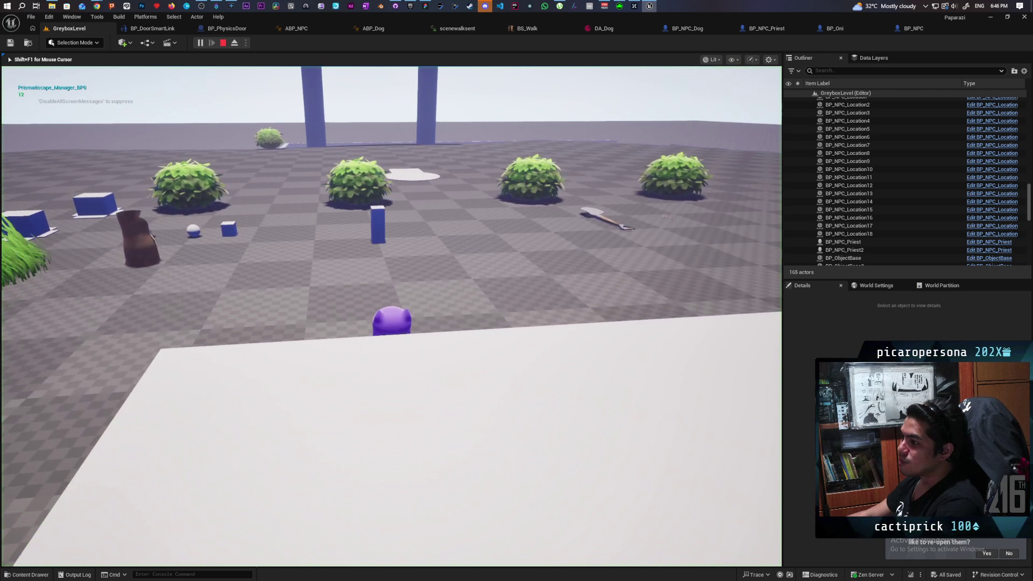
pyautogui.press('w')
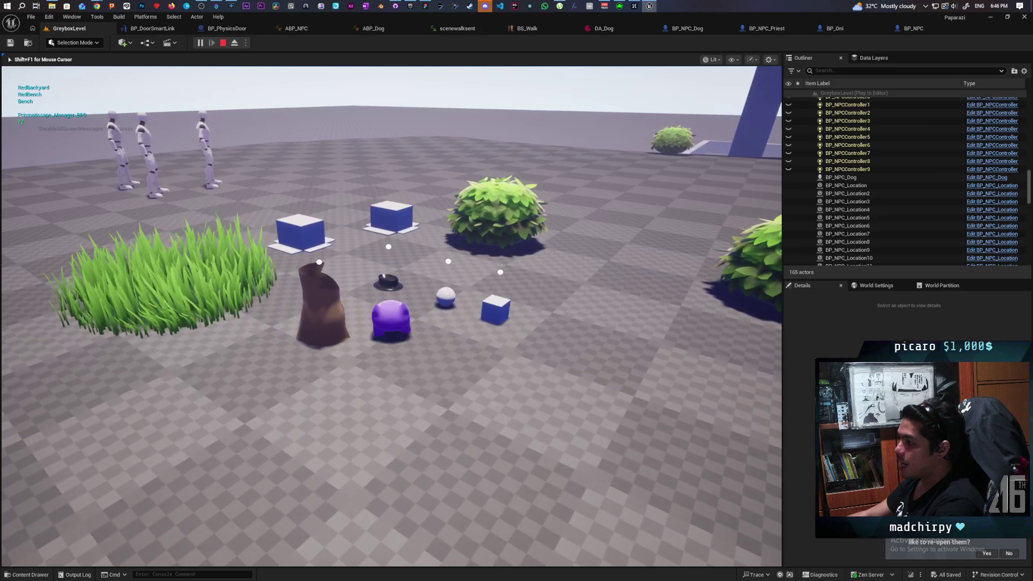
pyautogui.press('w')
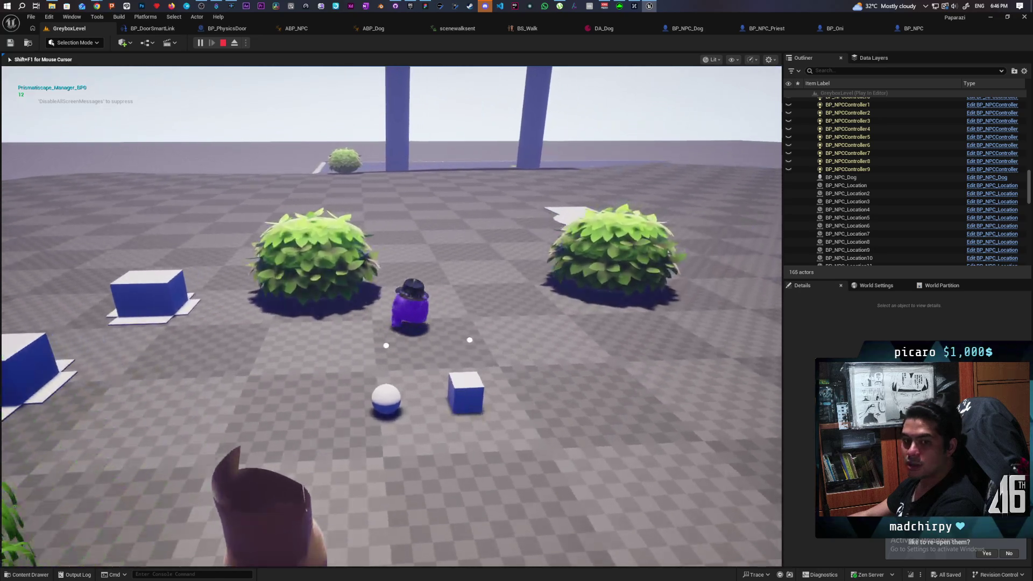
pyautogui.press('w')
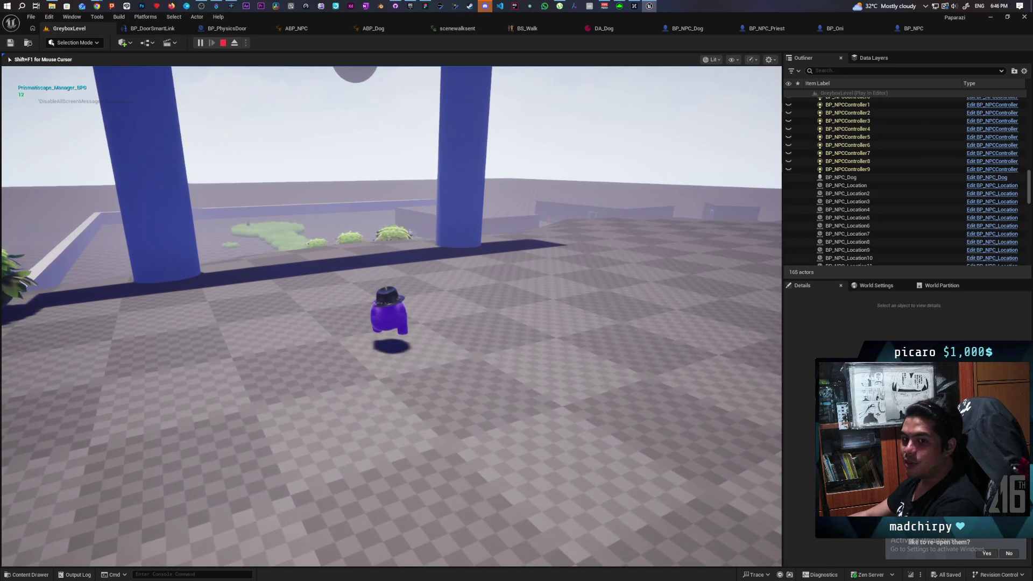
pyautogui.press('w')
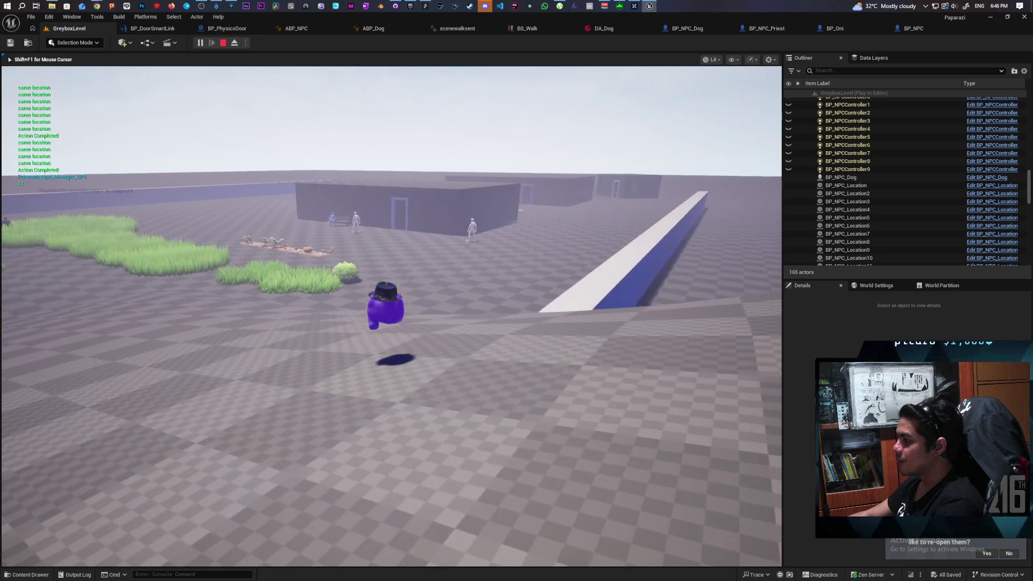
pyautogui.press('w')
pyautogui.press('w')
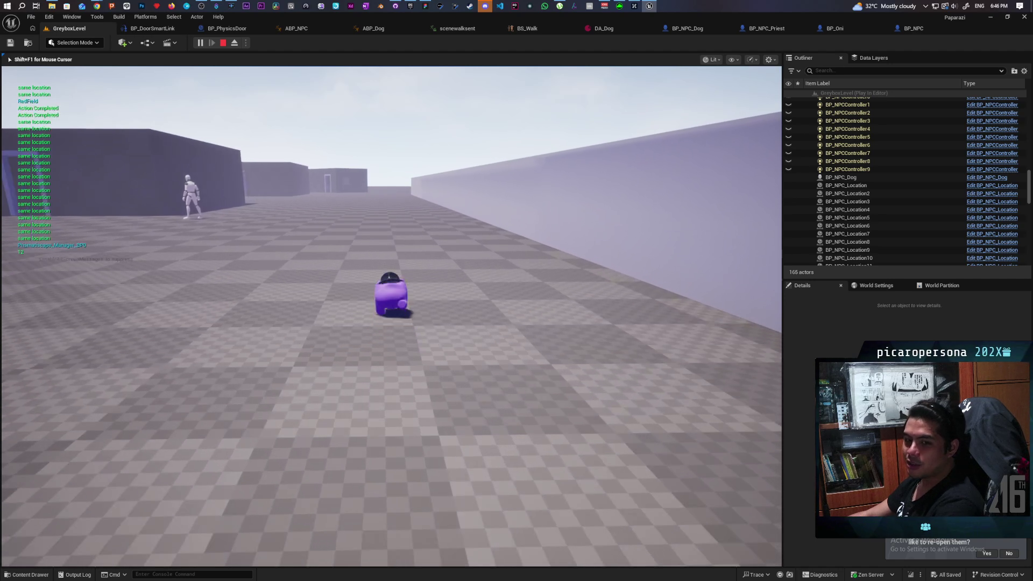
pyautogui.press('a')
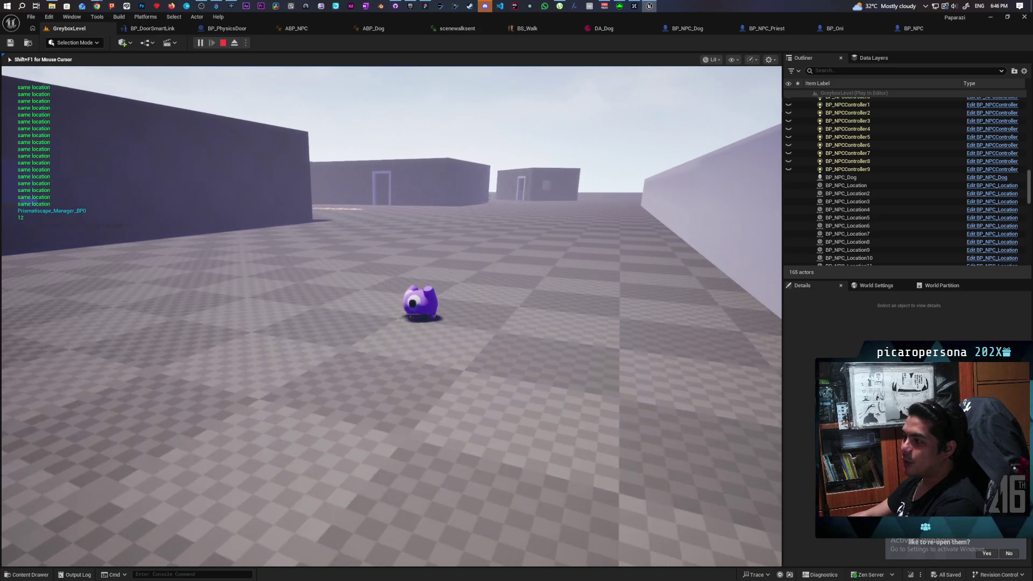
pyautogui.press('w')
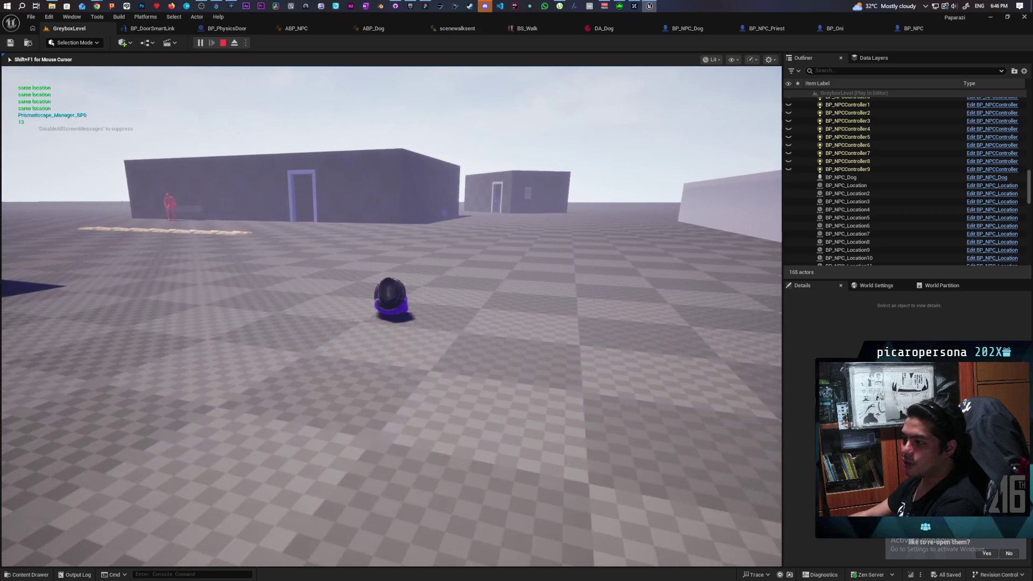
pyautogui.press('w')
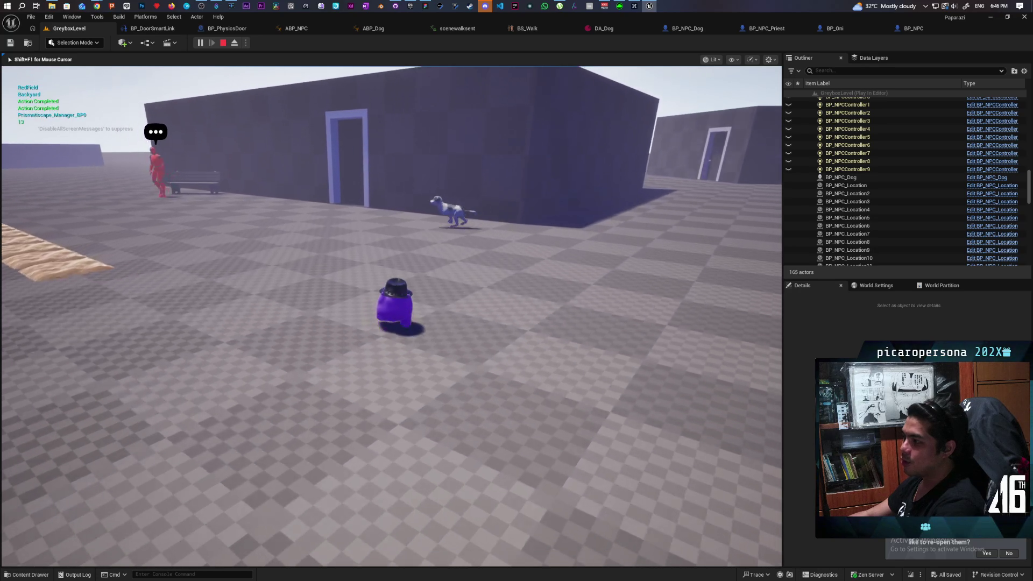
pyautogui.press('w')
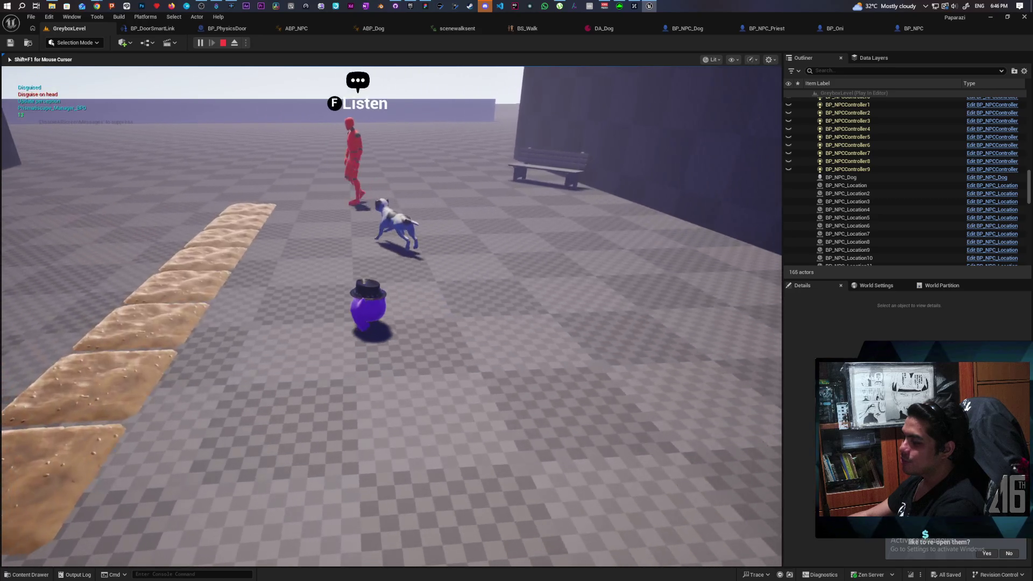
pyautogui.press('w')
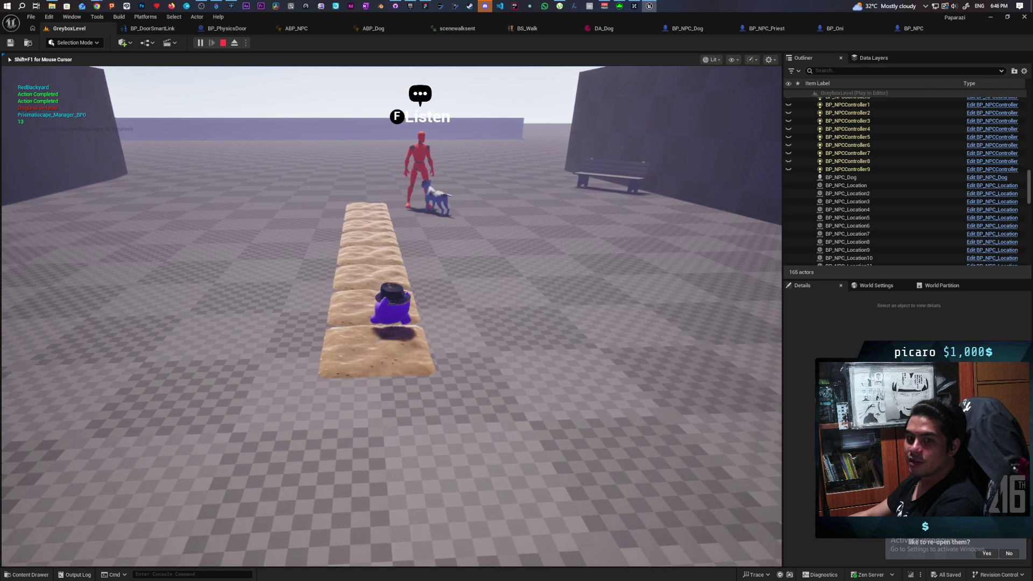
# Step: Talk to the red NPC, listen to the blue NPC's dialogue, then stop the session
pyautogui.press('s')
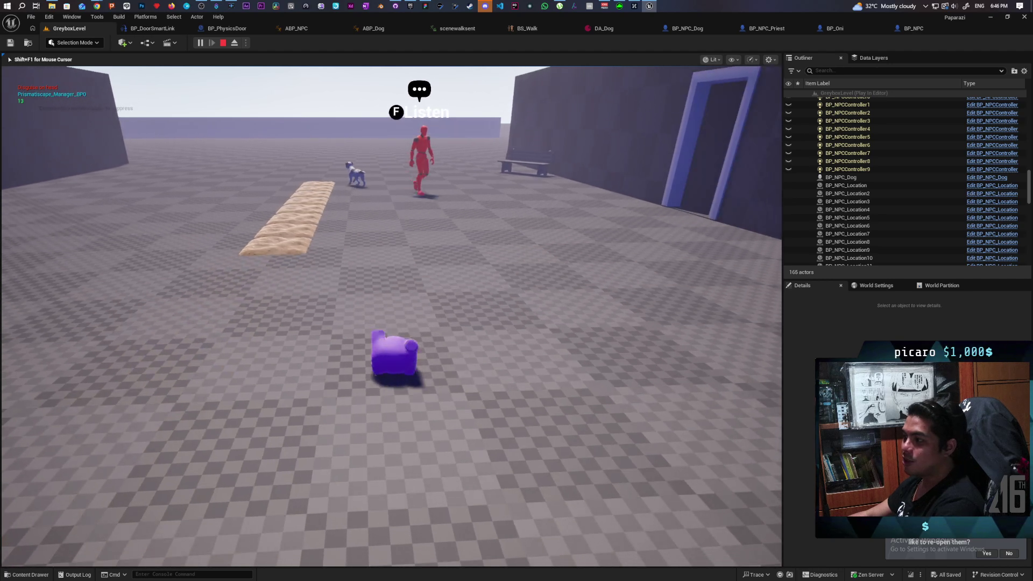
pyautogui.press('w')
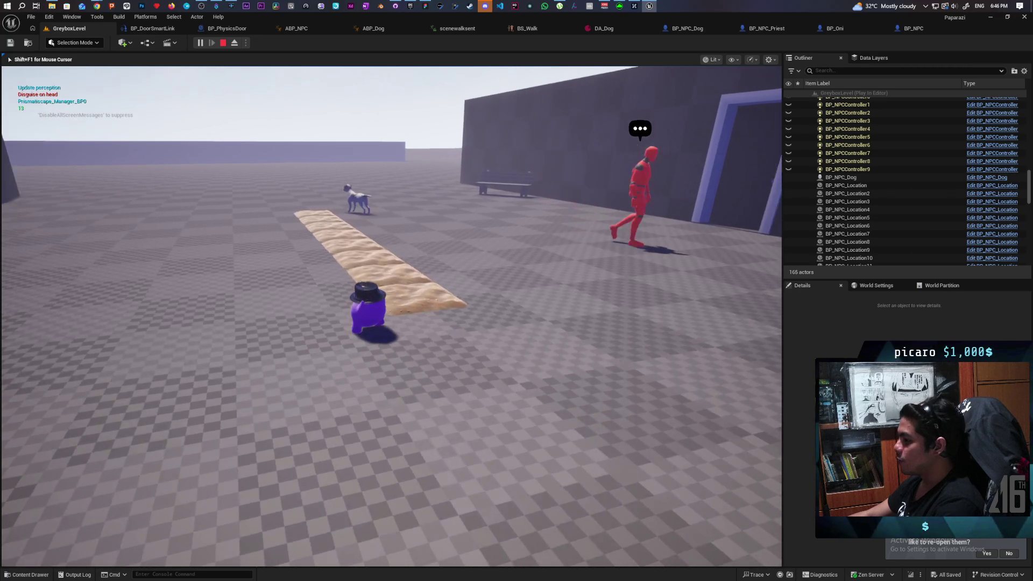
pyautogui.press('w')
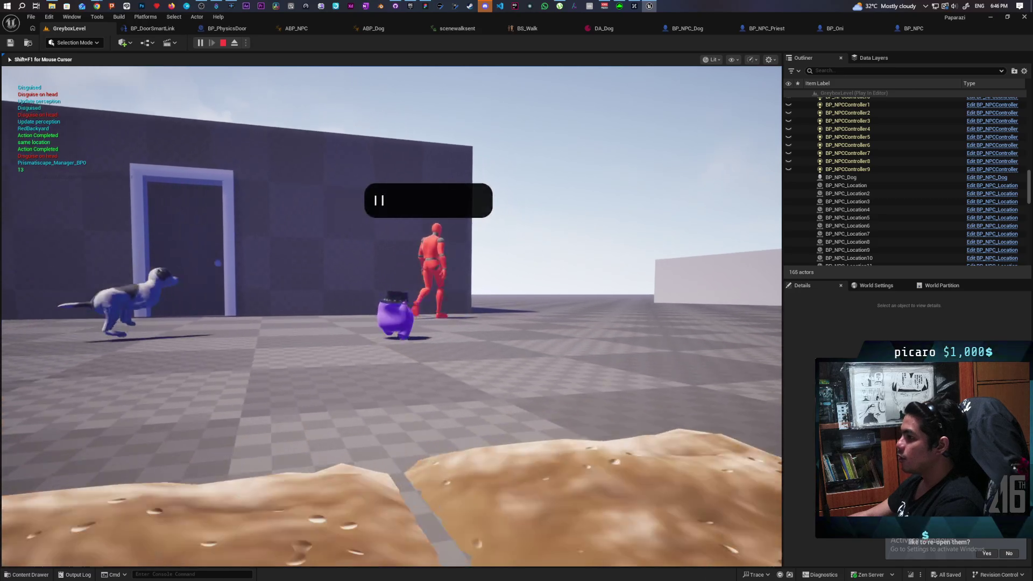
pyautogui.press('w')
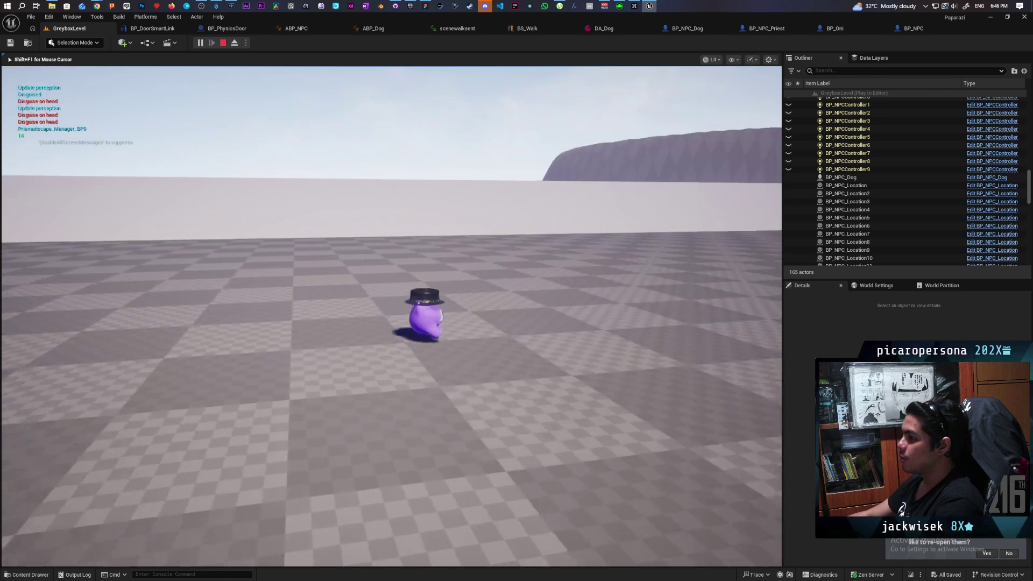
pyautogui.press('f')
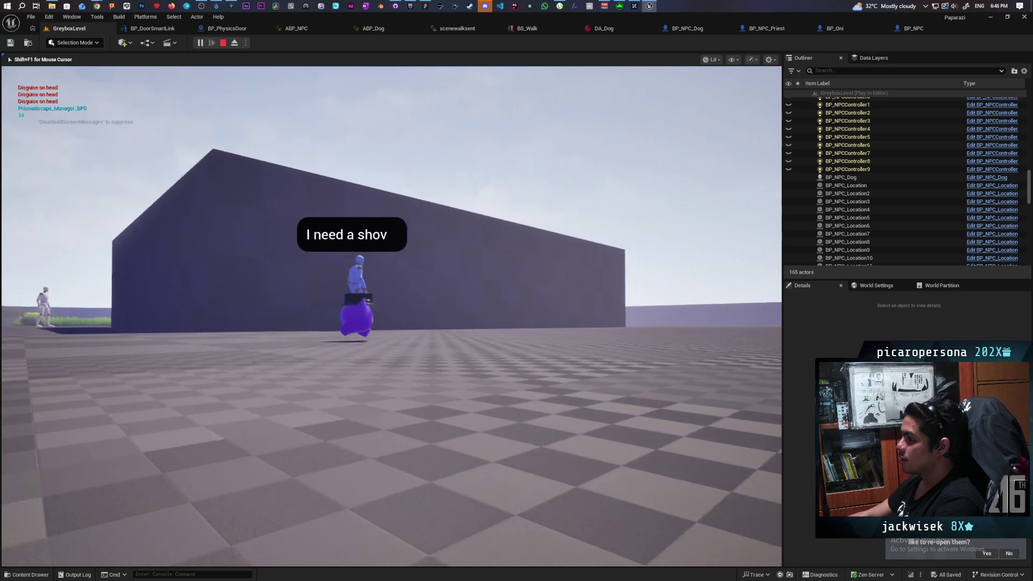
pyautogui.press('w')
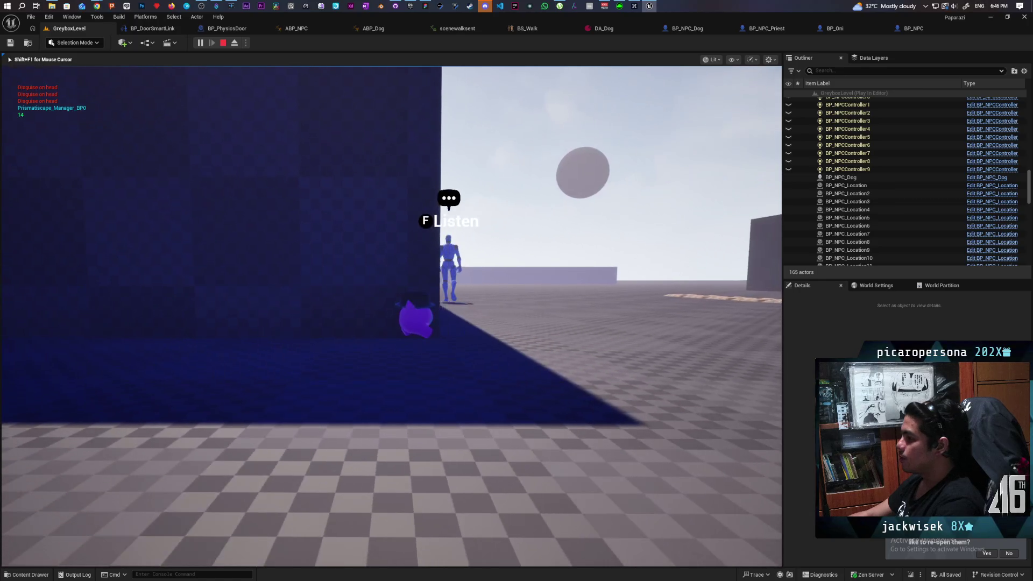
pyautogui.press('w')
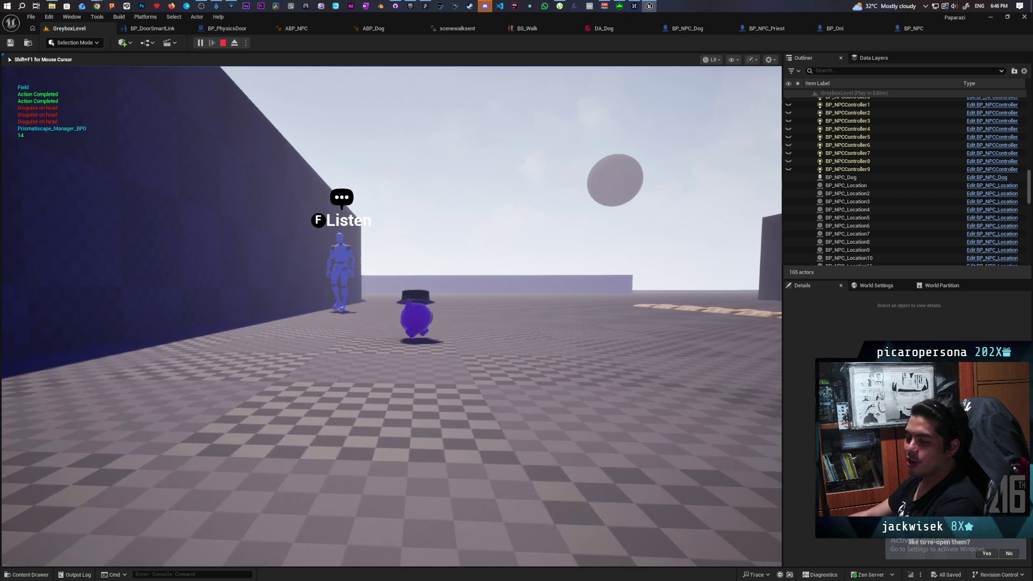
pyautogui.press('w')
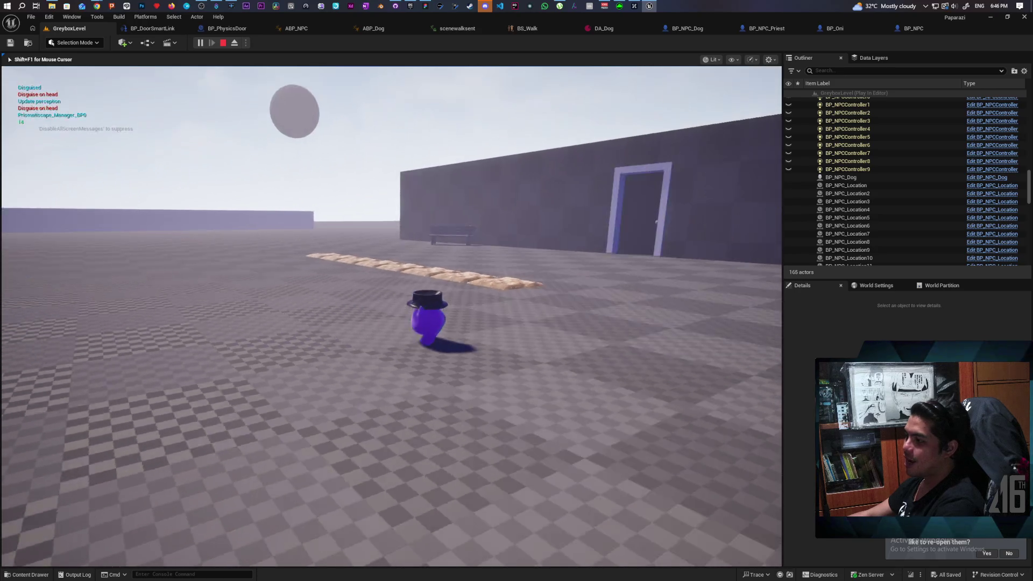
pyautogui.press('w')
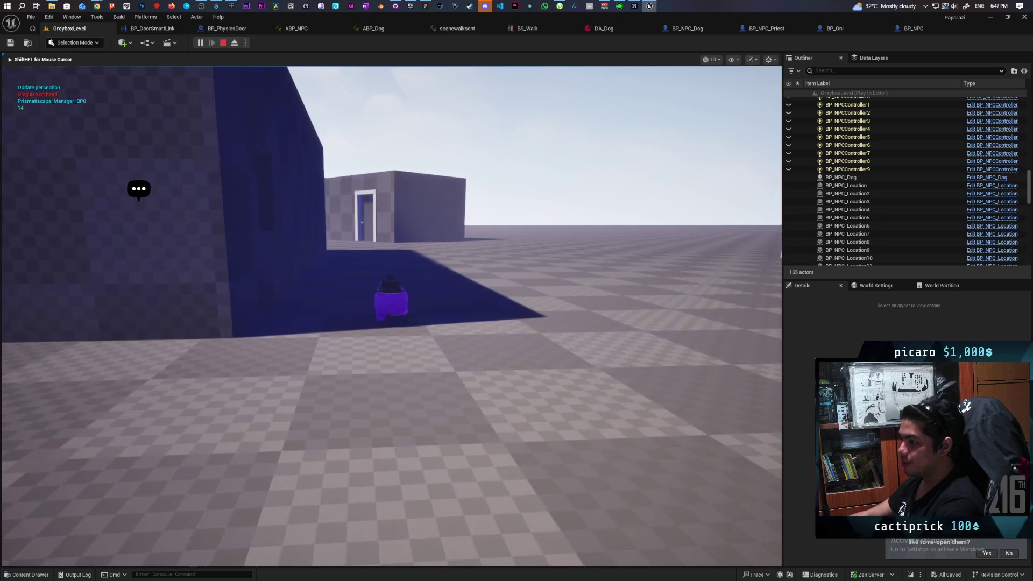
pyautogui.press('w')
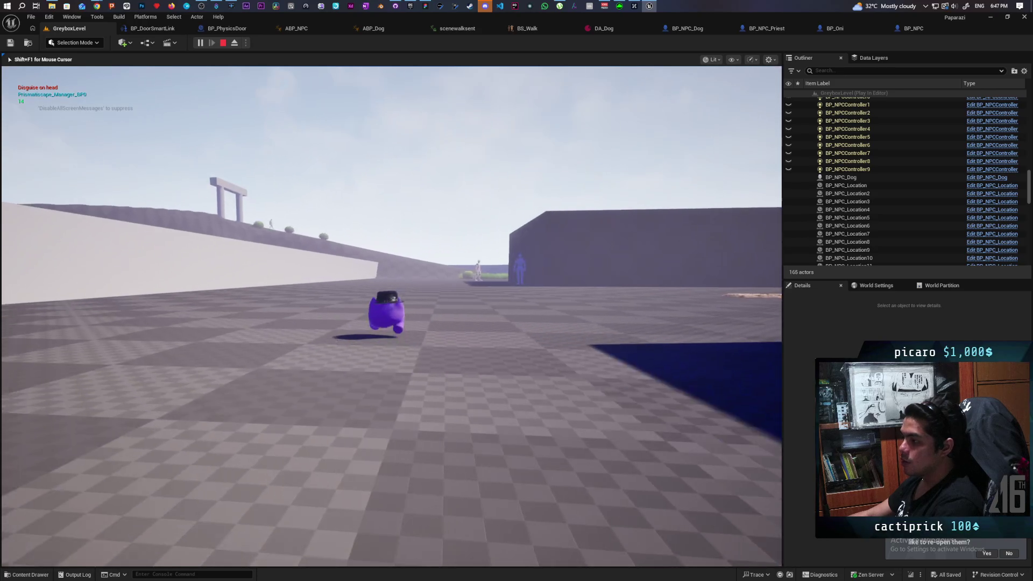
pyautogui.press('w')
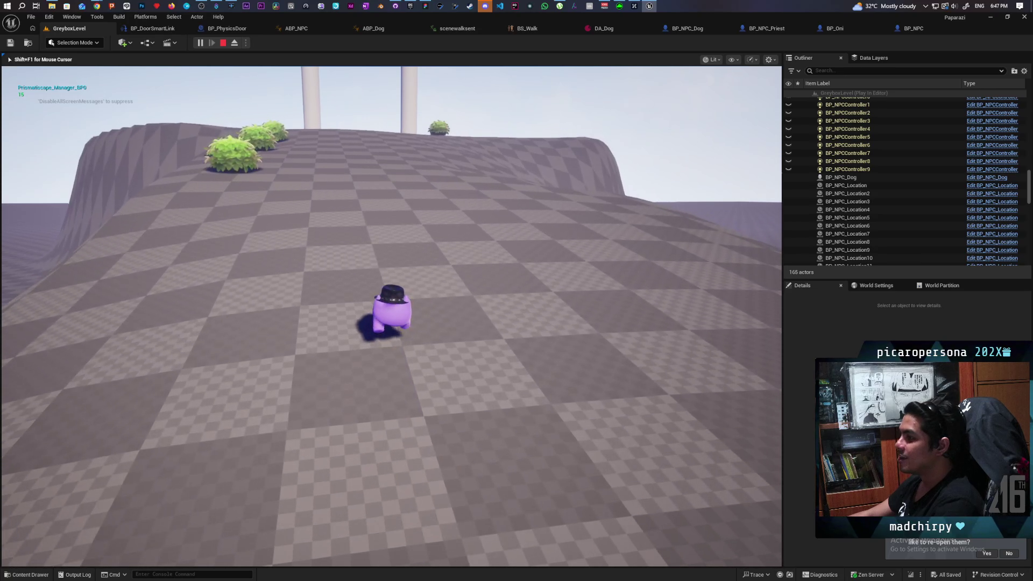
pyautogui.press('Escape')
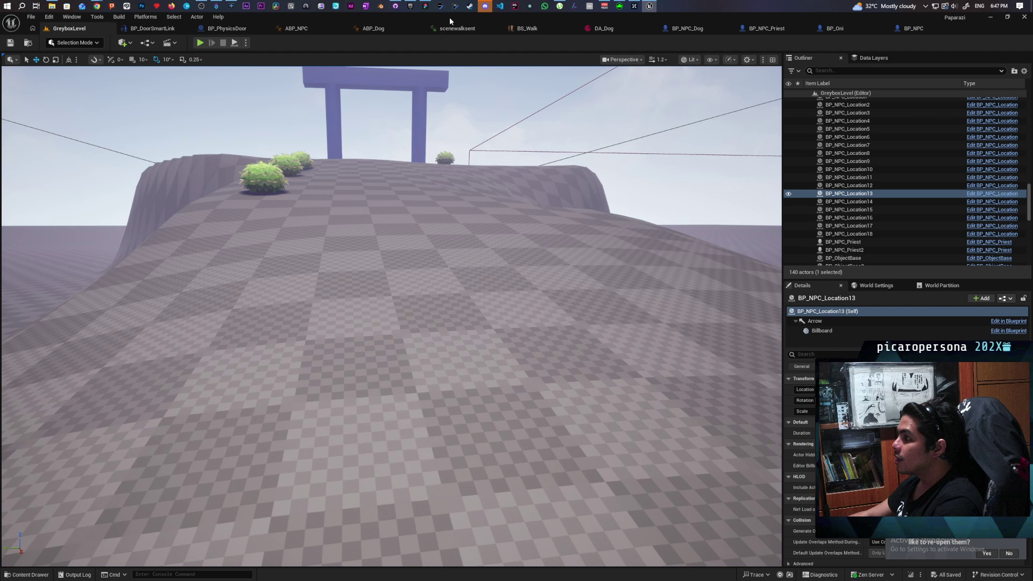
# Step: Set Net Mode to Play As Listen Server with 2 players and launch the networked play session
pyautogui.moveTo(449, 17)
pyautogui.mouseDown()
pyautogui.moveTo(591, 34)
pyautogui.moveTo(638, 28)
pyautogui.mouseUp()
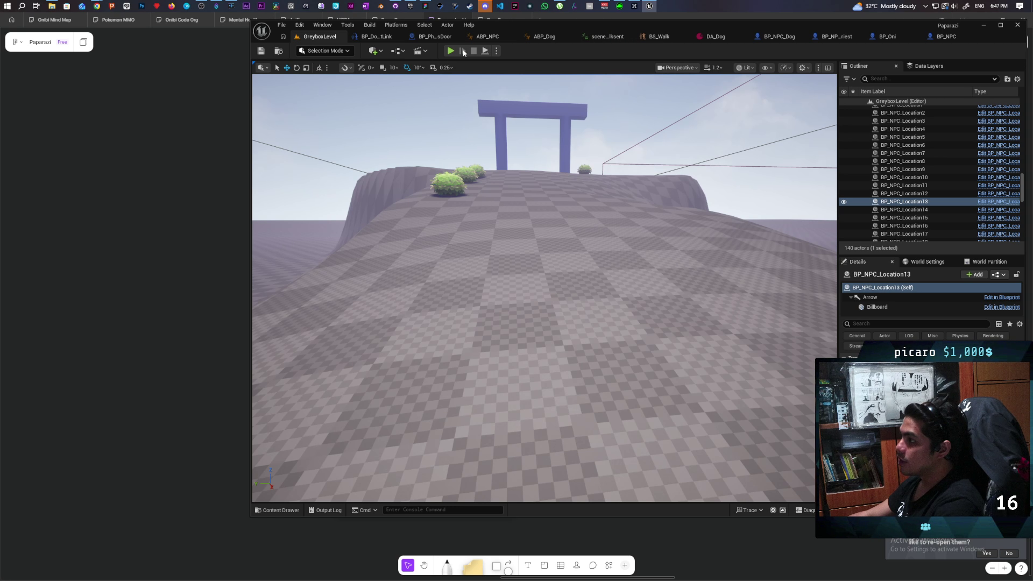
pyautogui.click(495, 51)
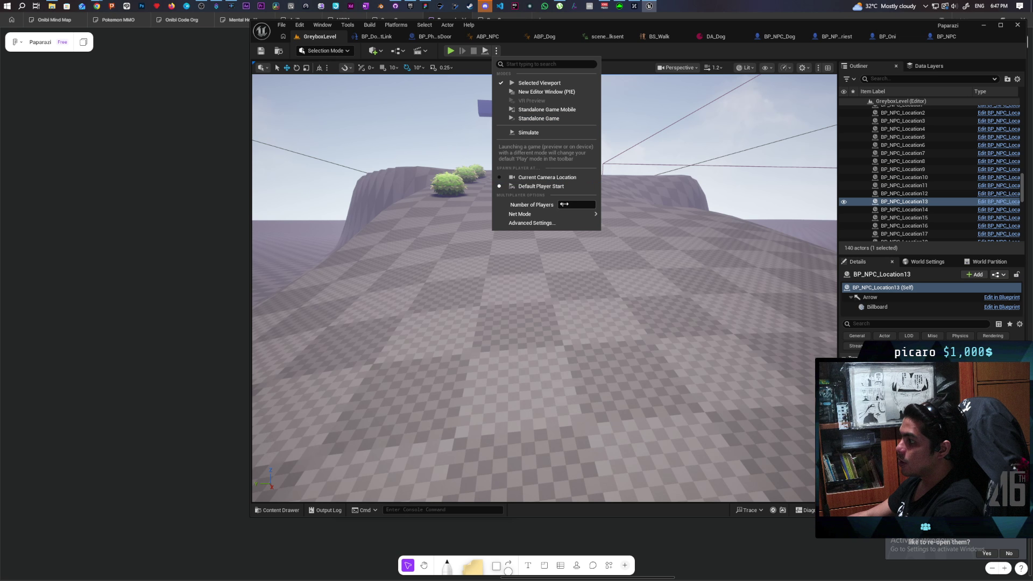
pyautogui.moveTo(590, 215)
pyautogui.click(630, 227)
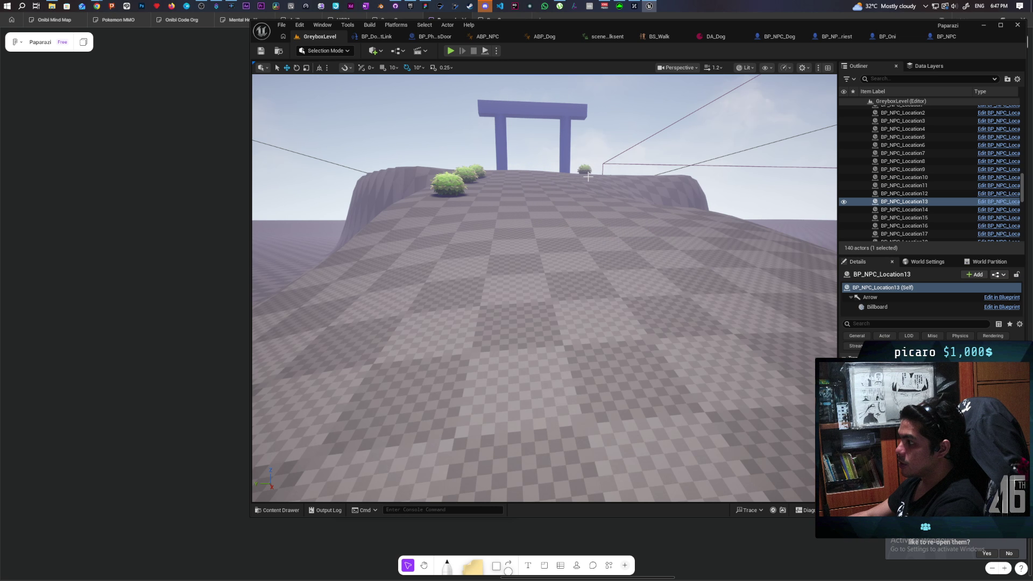
pyautogui.click(451, 50)
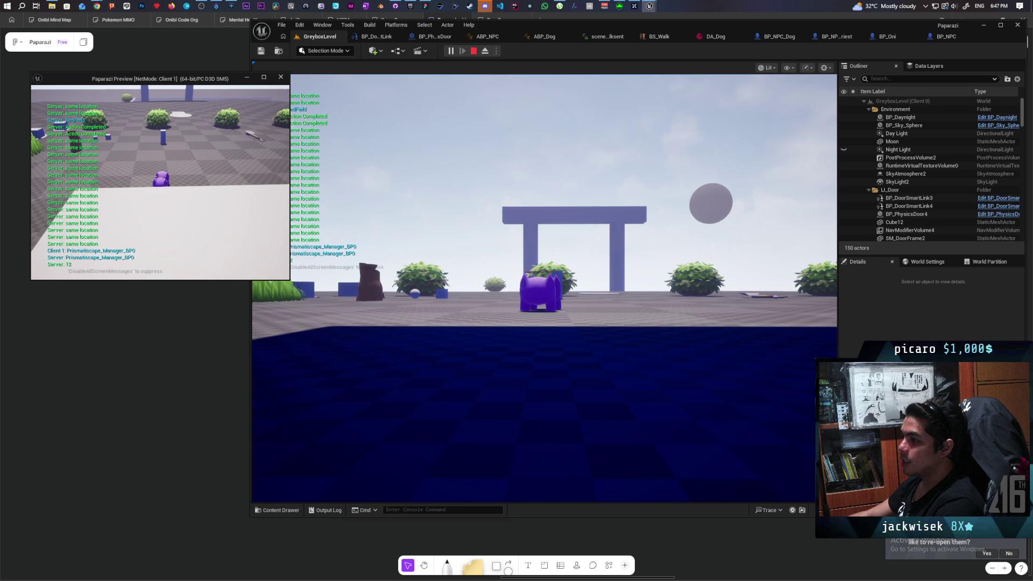
# Step: Walk the character through the backyard and across the field to an NPC's listen prompt
pyautogui.click(544, 288)
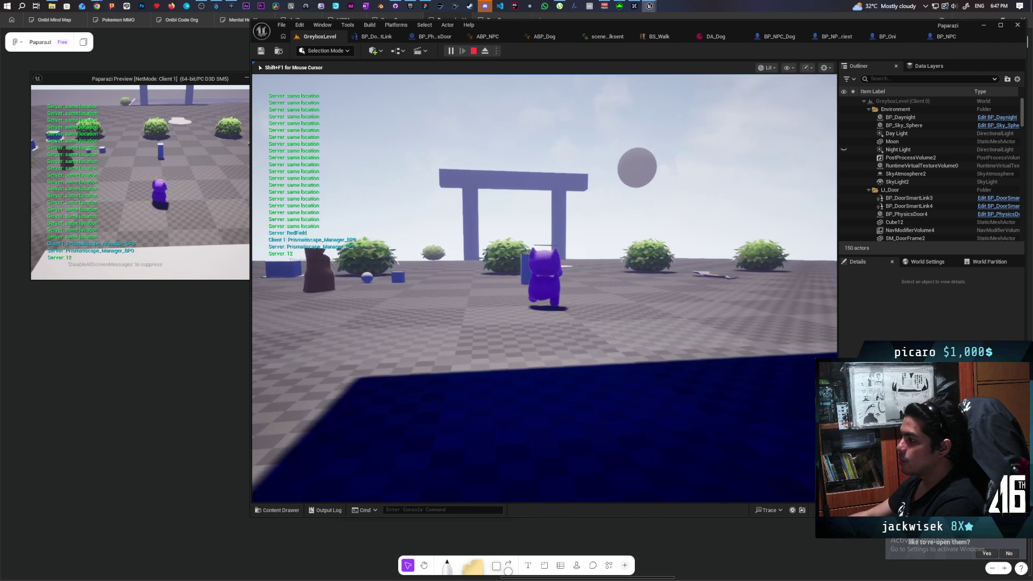
pyautogui.press('w')
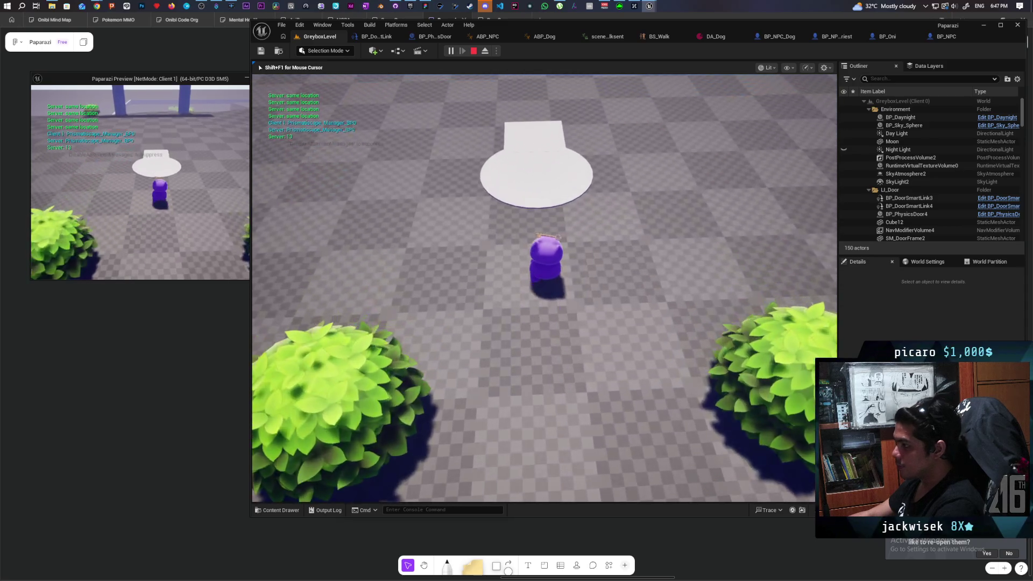
pyautogui.press('w')
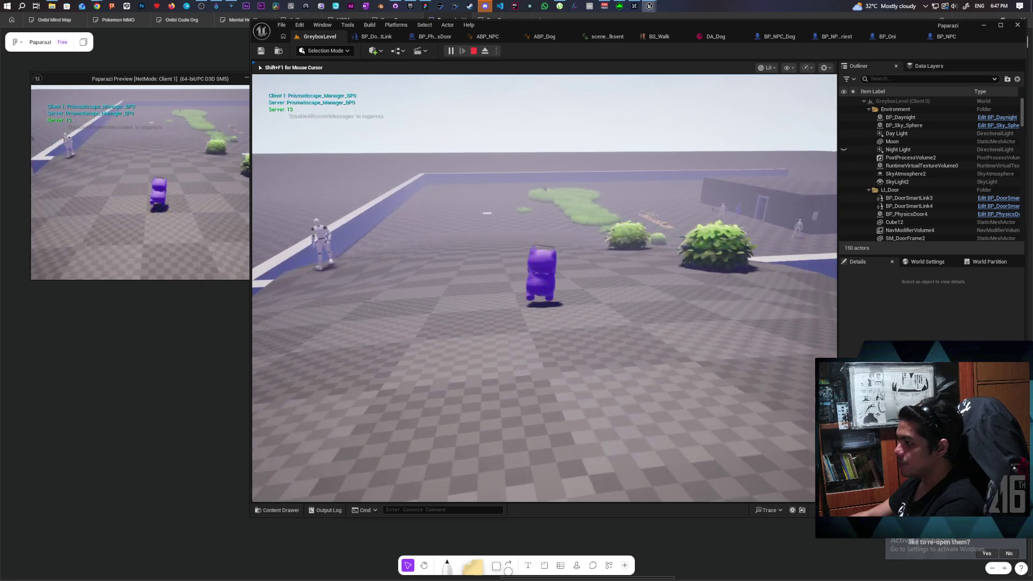
pyautogui.press('w')
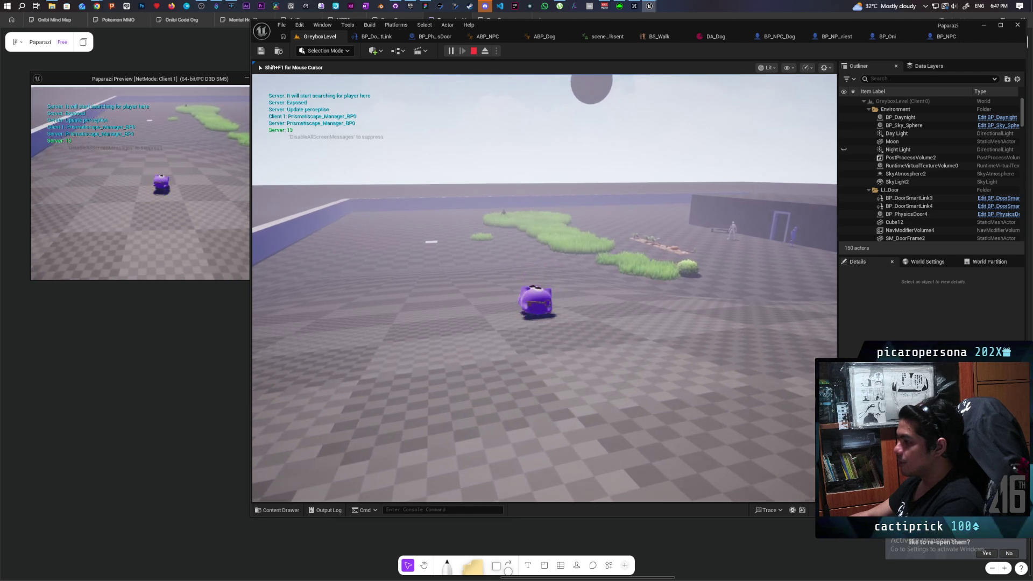
pyautogui.press('w')
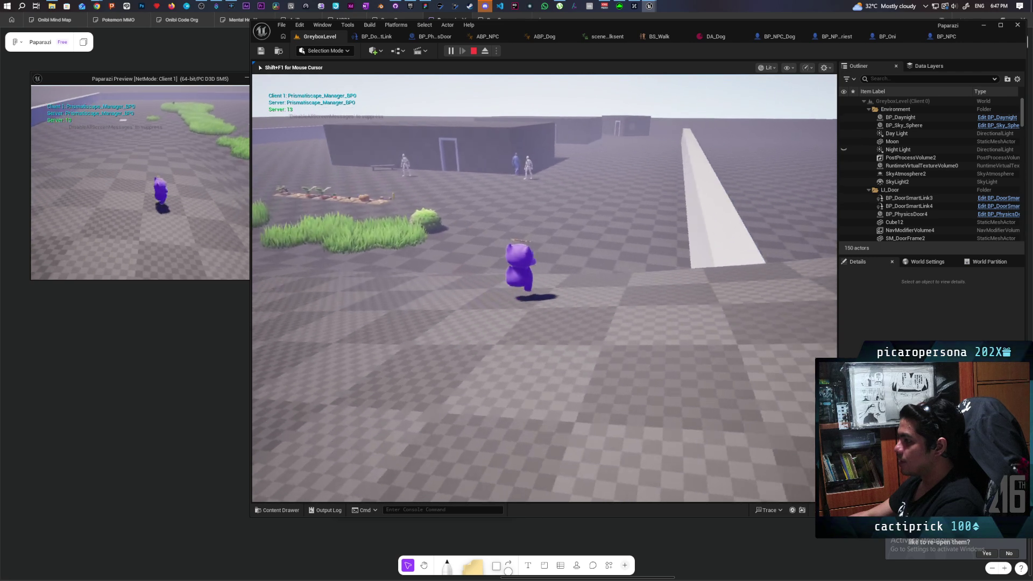
pyautogui.press('w')
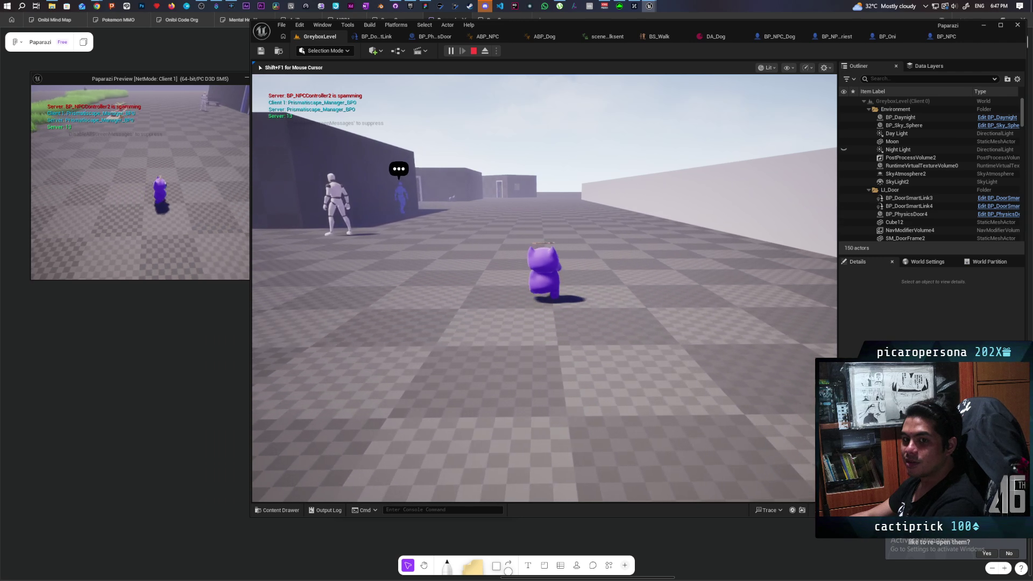
pyautogui.press('w')
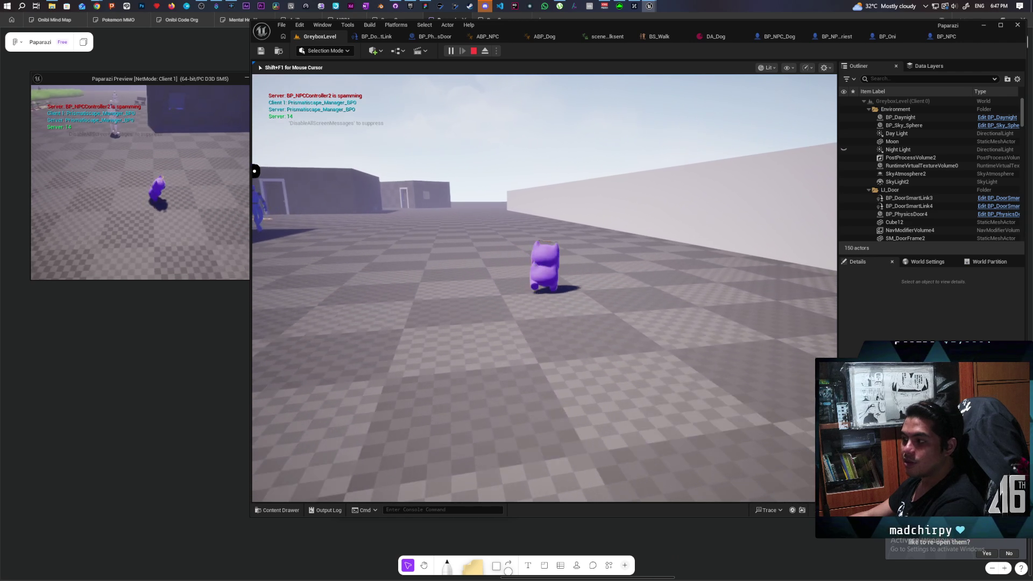
pyautogui.press('w')
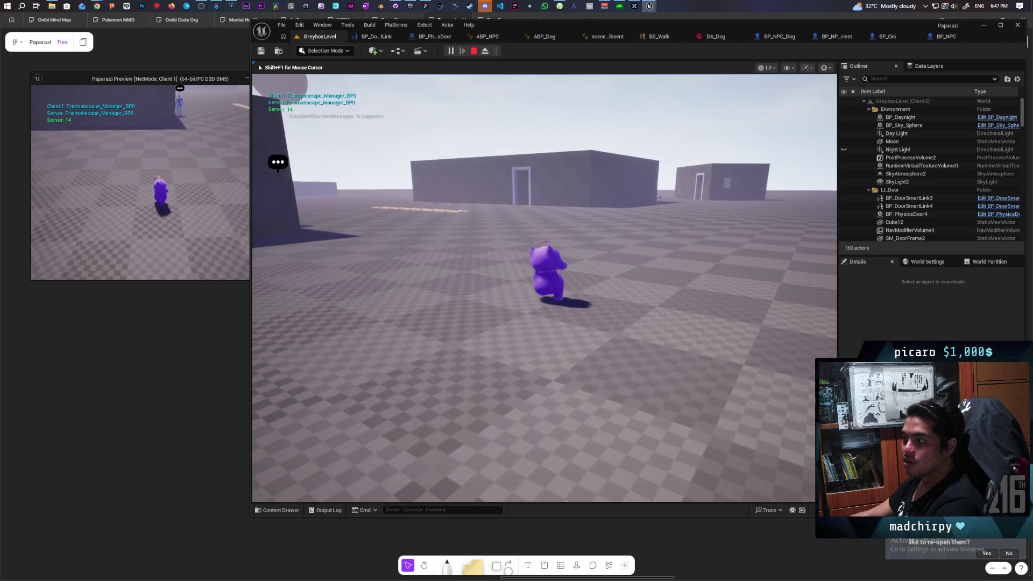
pyautogui.press('w')
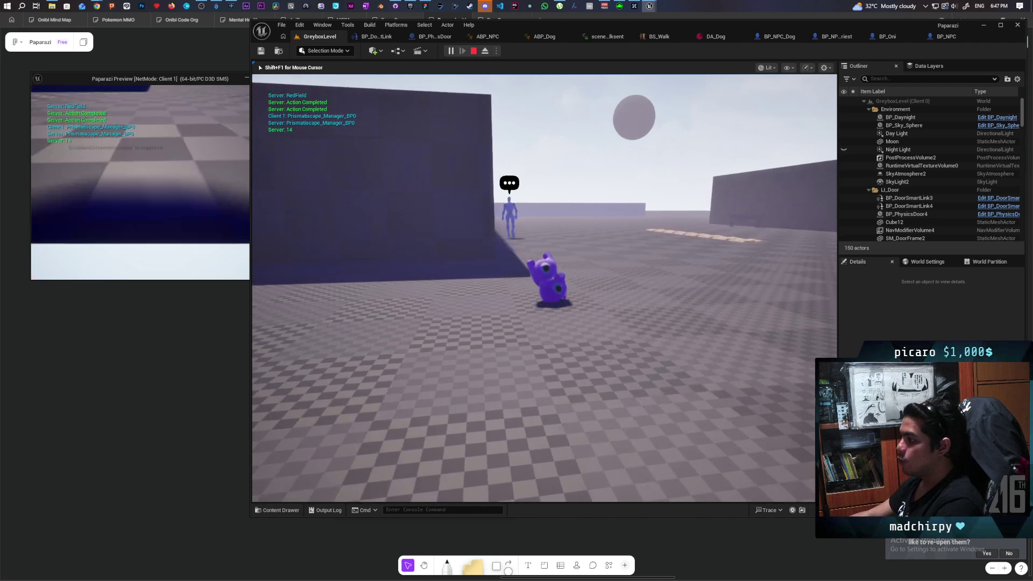
pyautogui.press('w')
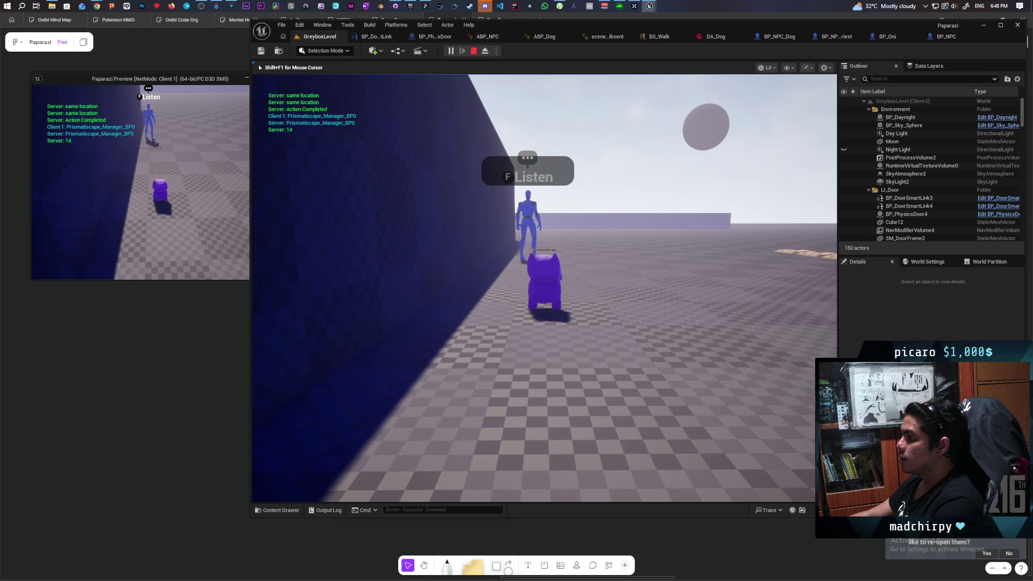
pyautogui.press('w')
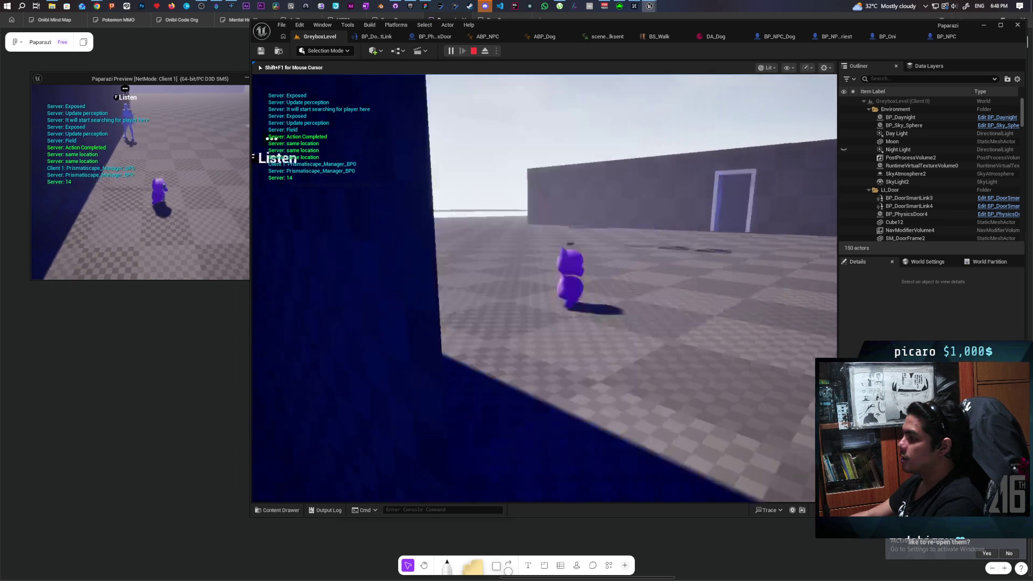
# Step: Explore the box building and blue-lit area, then end the session, revealing two BP_ObjectBase_C_0 errors
pyautogui.press('w')
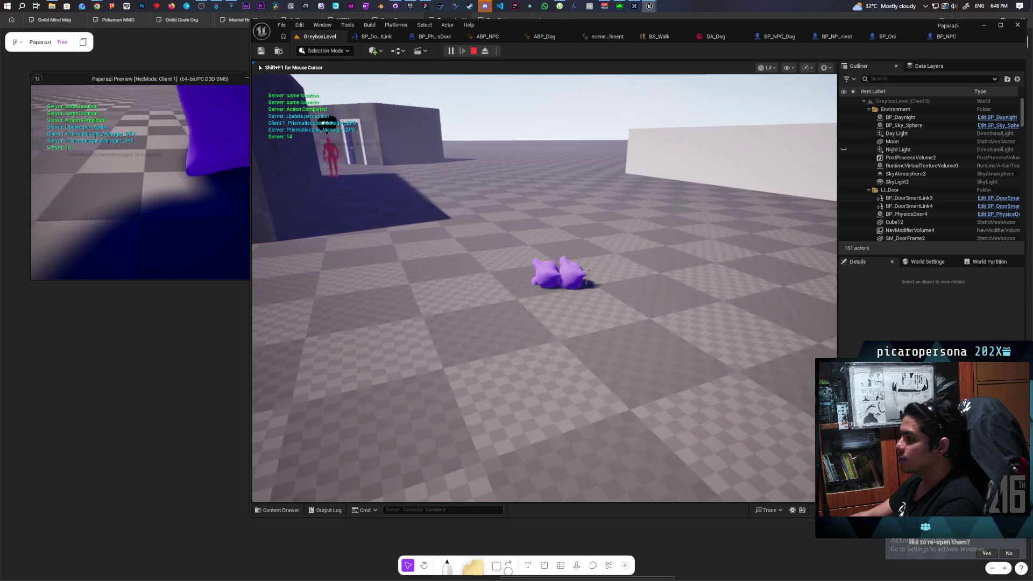
pyautogui.press('w')
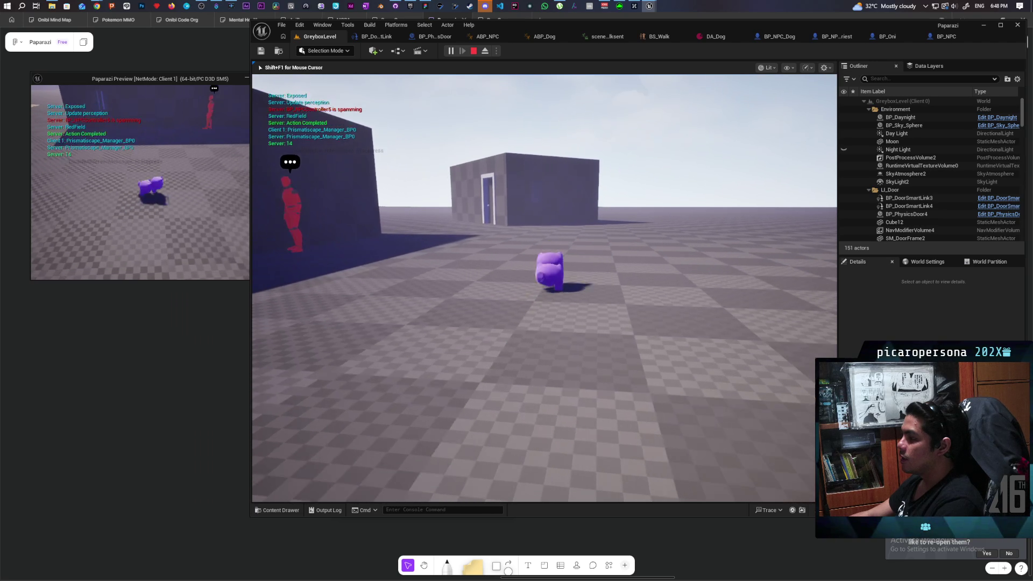
pyautogui.press('w')
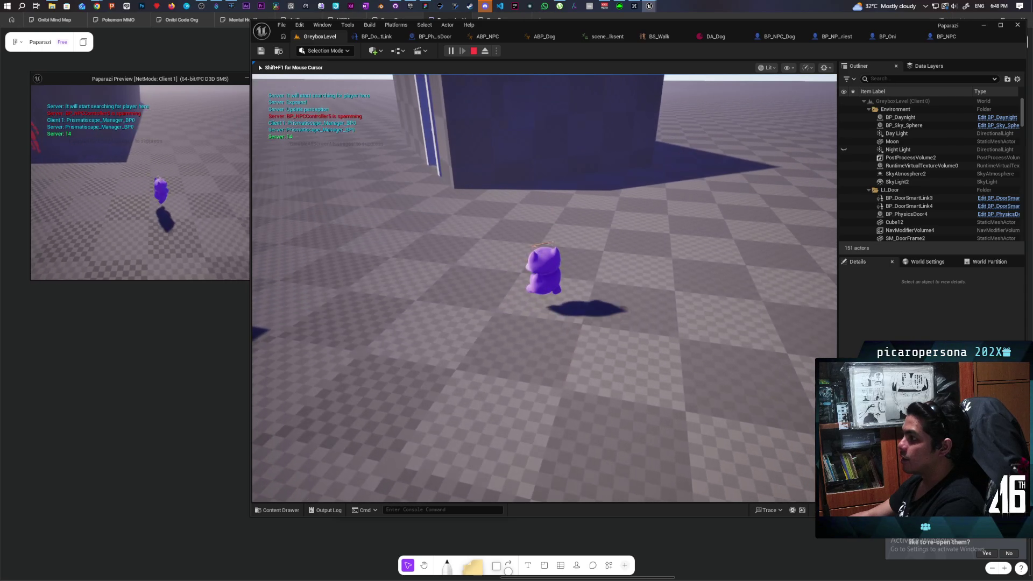
pyautogui.press('w')
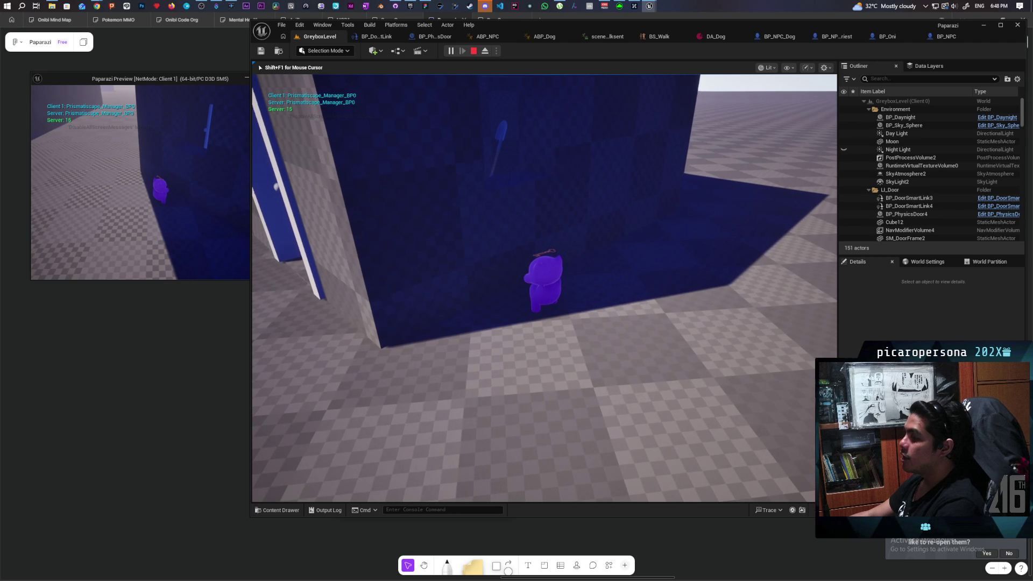
pyautogui.press('s')
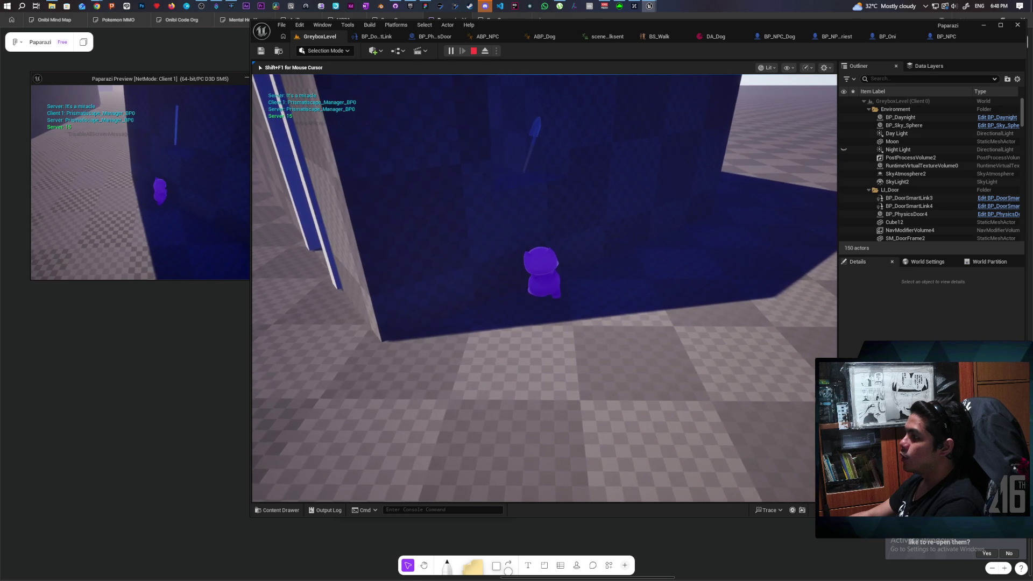
pyautogui.press('w')
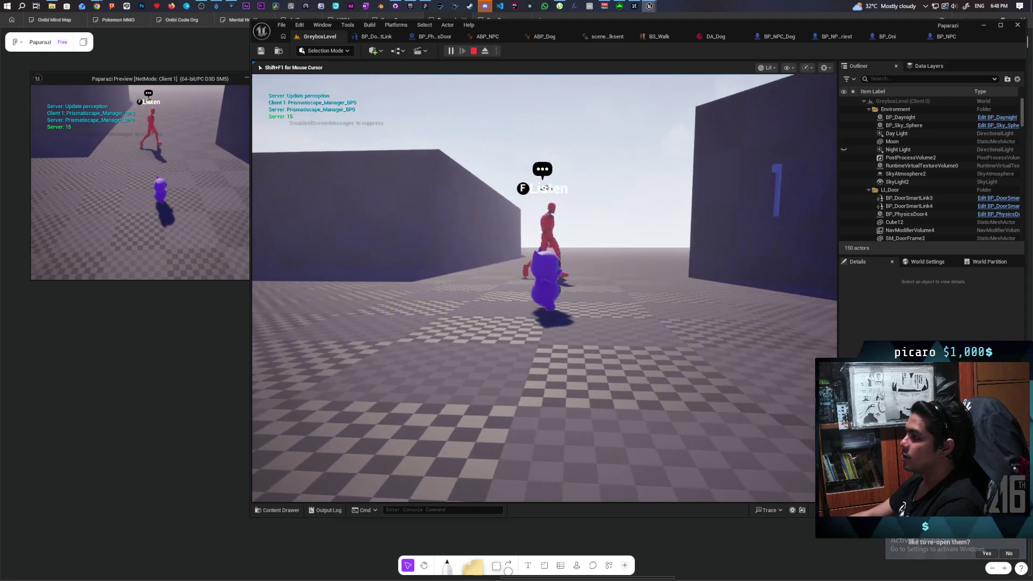
pyautogui.press('a')
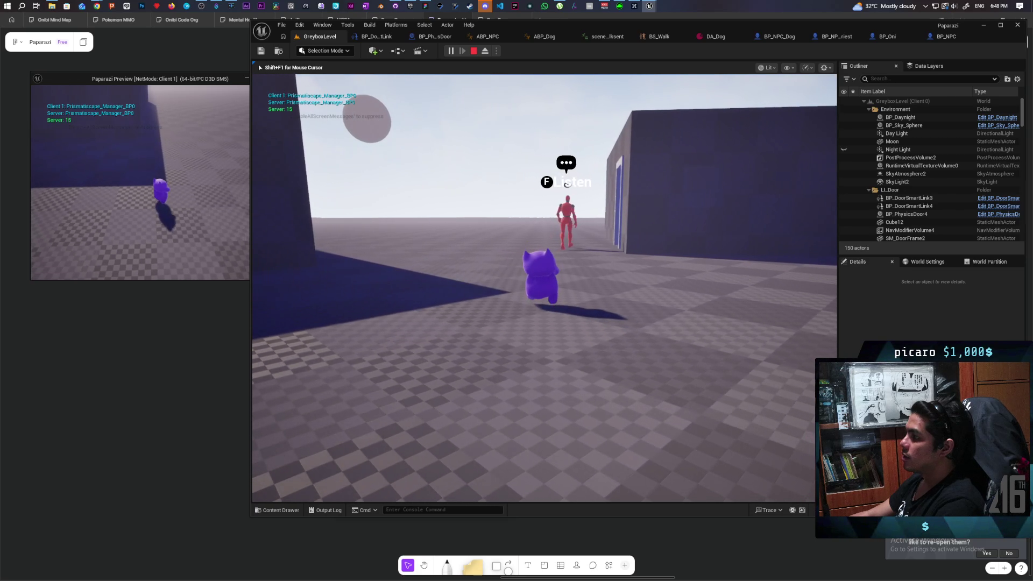
pyautogui.press('w')
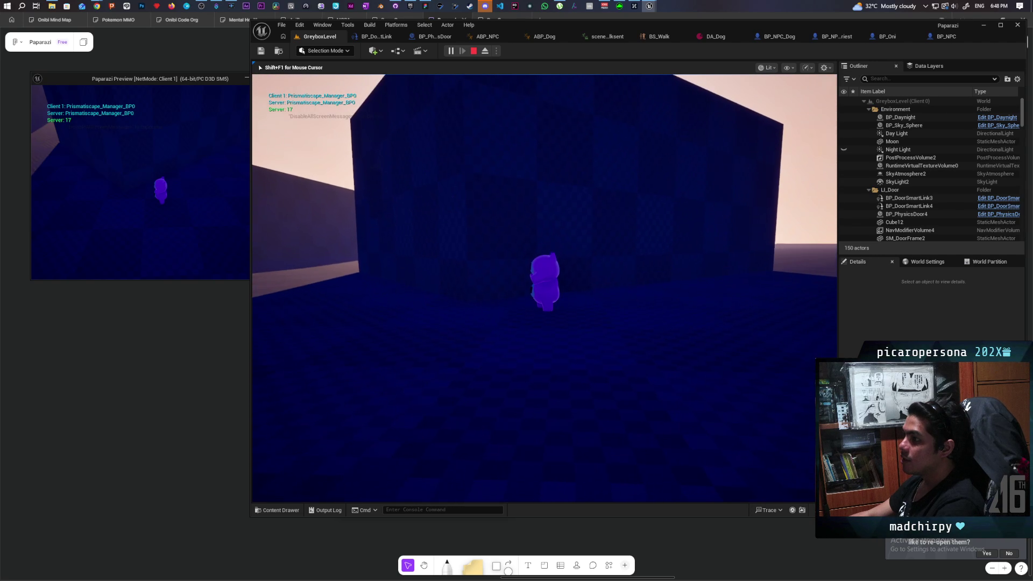
pyautogui.hotkey('alt', 'Tab')
pyautogui.press('Escape')
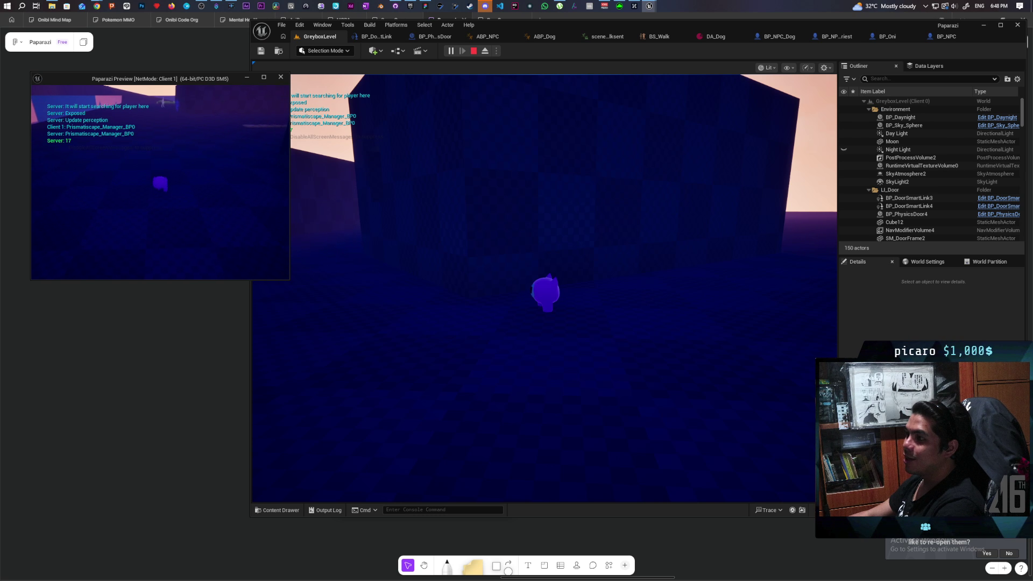
pyautogui.press('Escape')
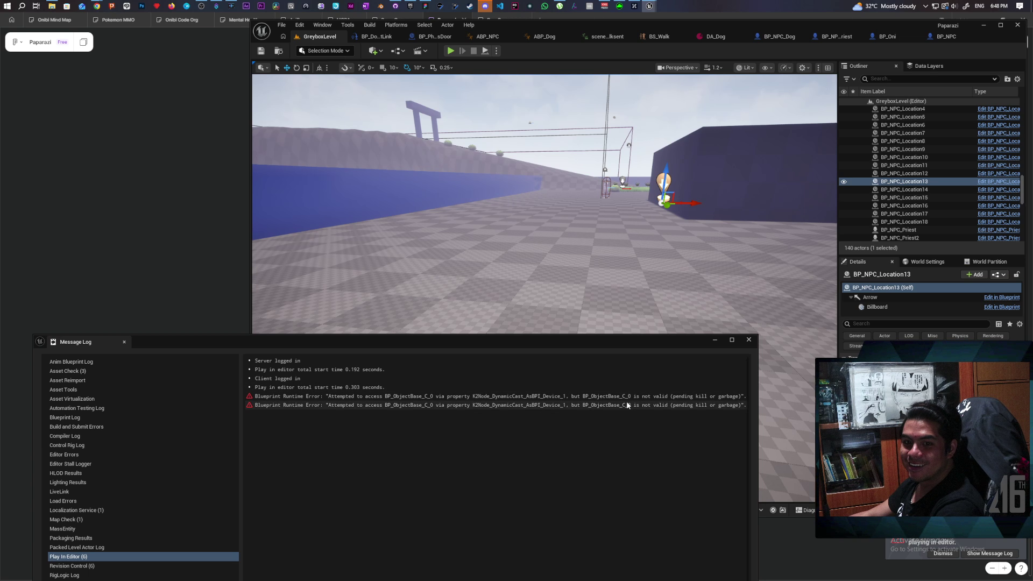
# Step: Close the Message Log and launch a new Play-In-Editor session of GreyboxLevel
pyautogui.click(749, 340)
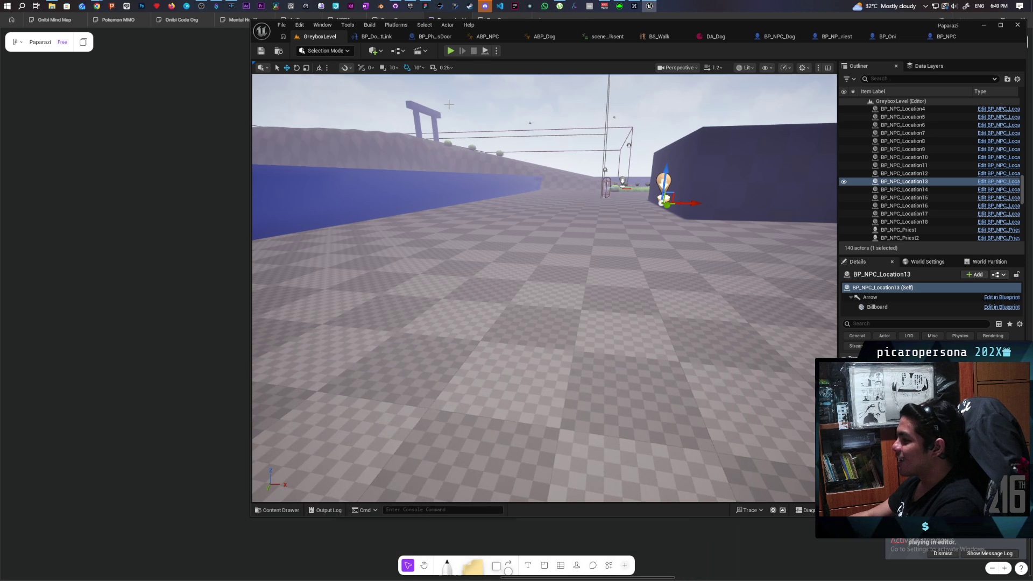
pyautogui.click(451, 50)
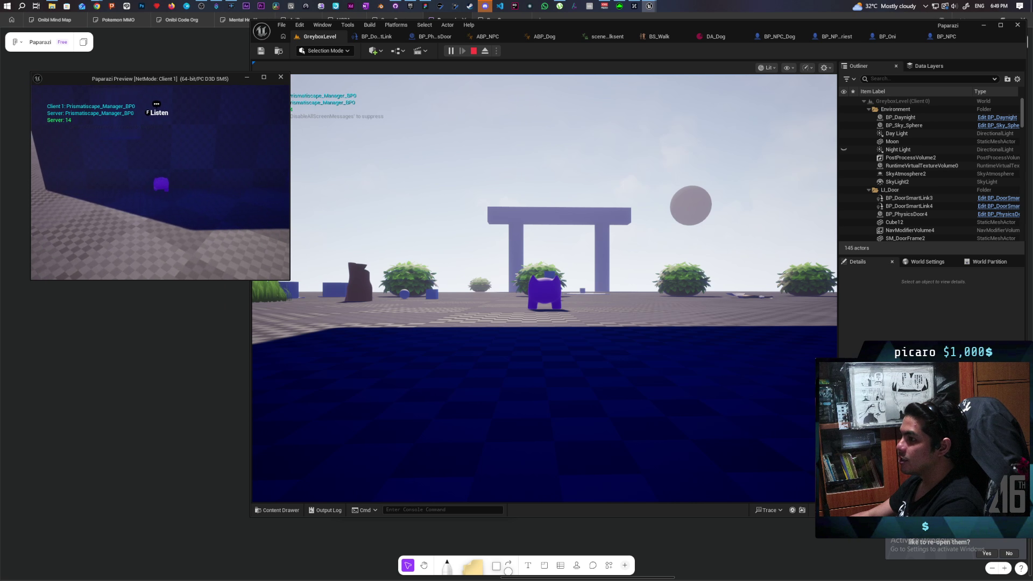
# Step: Walk the server player through the gate, past the bushes and Backyard, to the building door
pyautogui.click(302, 162)
pyautogui.press('w')
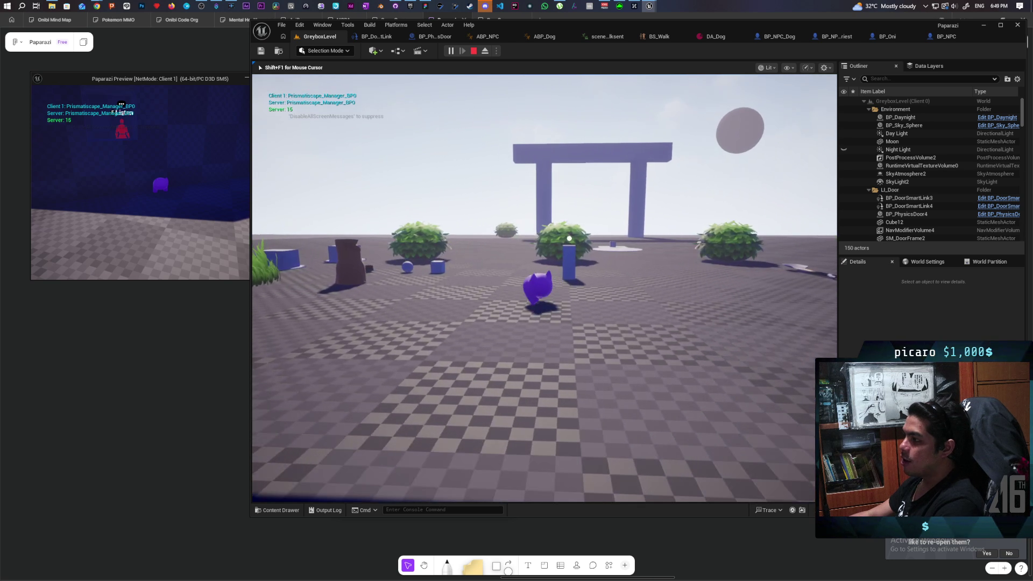
pyautogui.press('w')
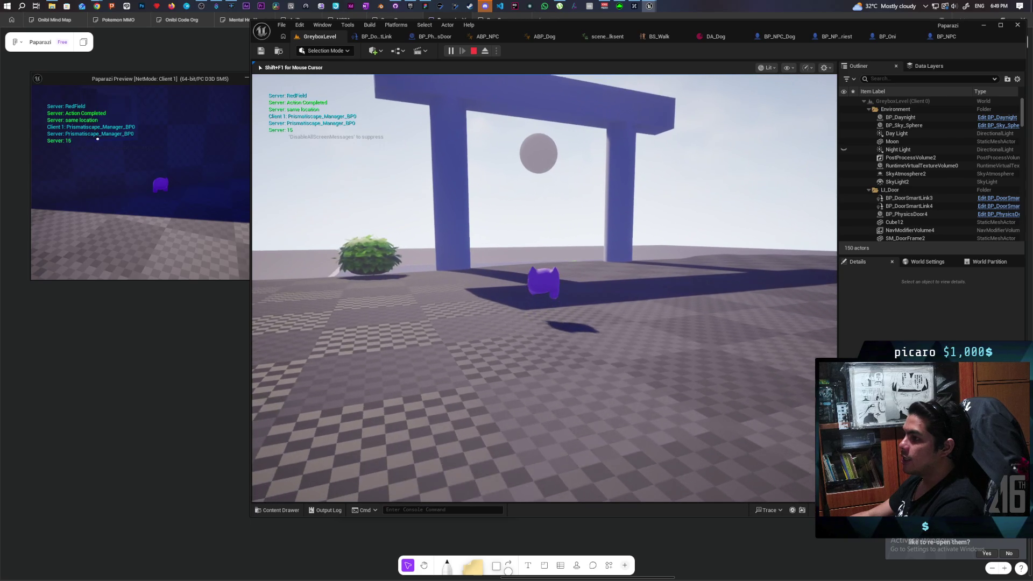
pyautogui.press('w')
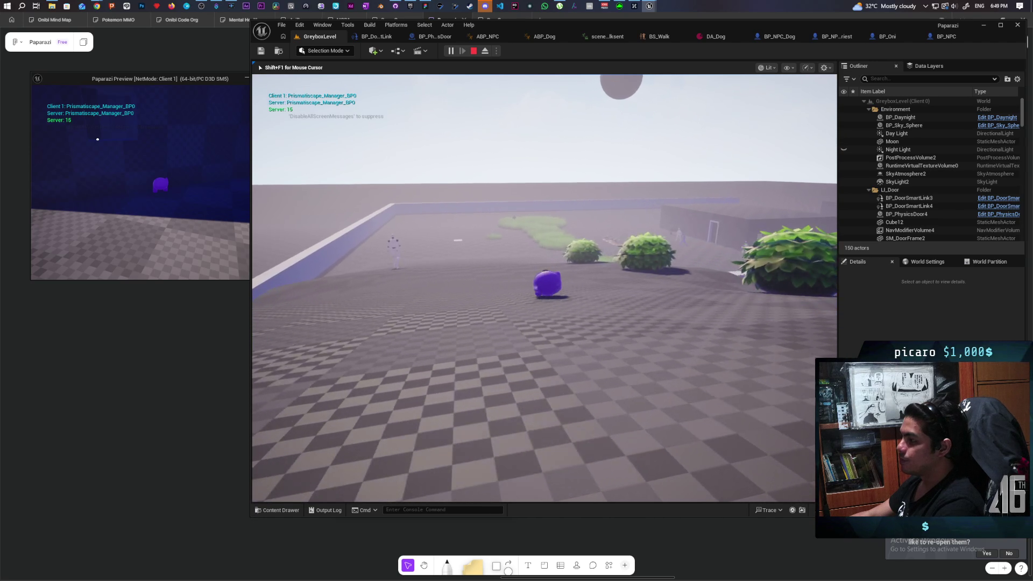
pyautogui.press('w')
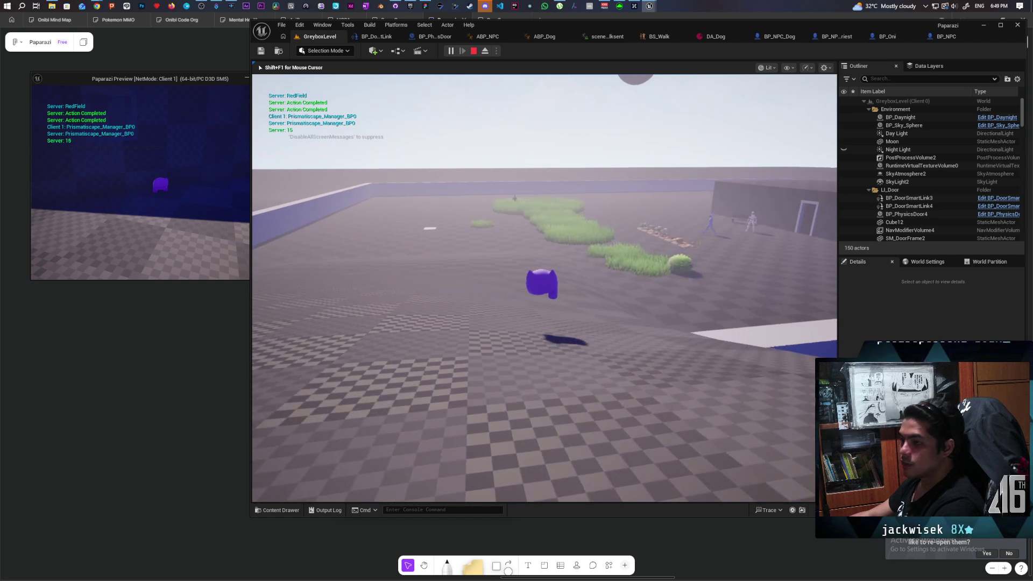
pyautogui.press('w')
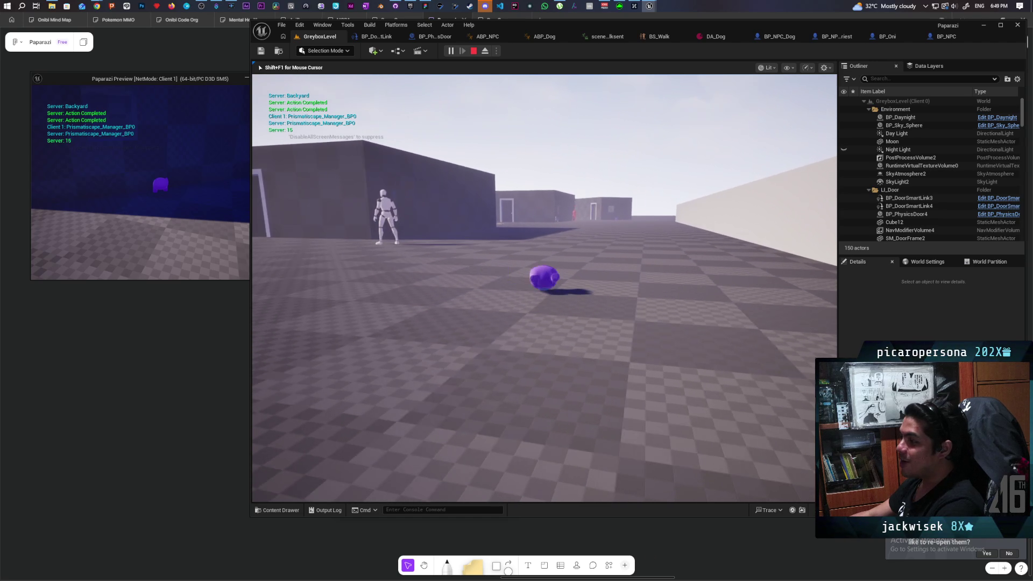
pyautogui.press('w')
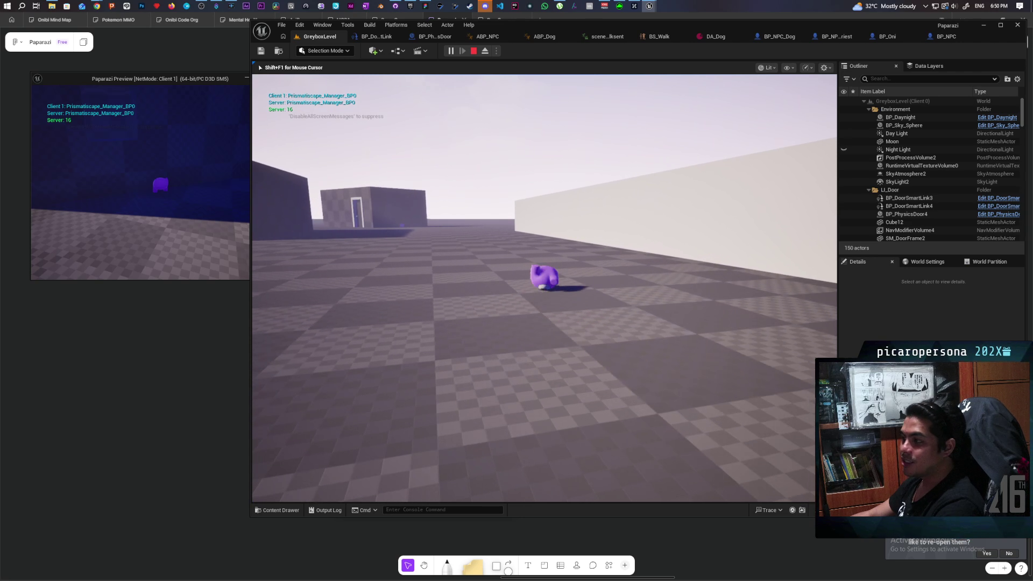
pyautogui.press('w')
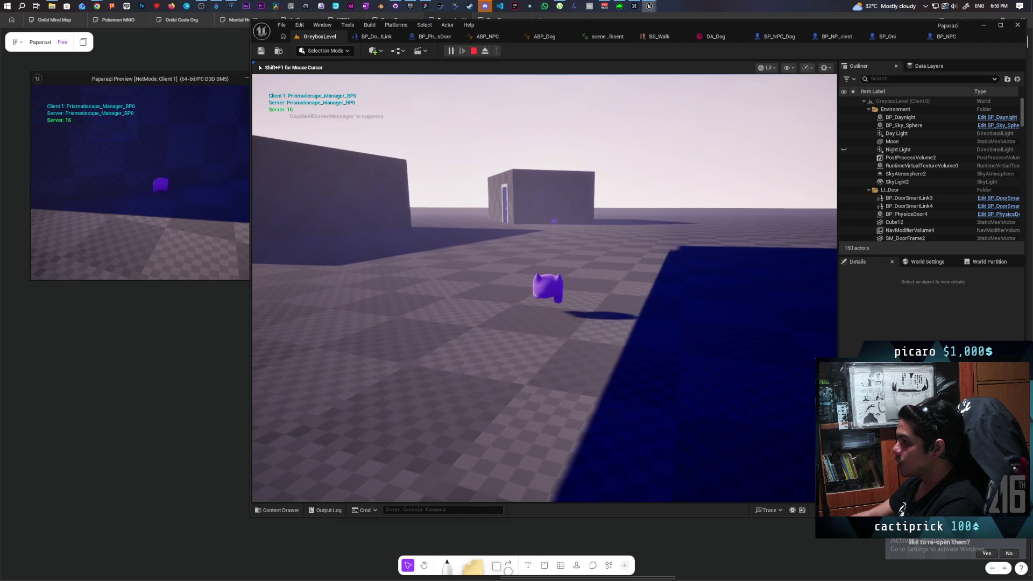
pyautogui.press('w')
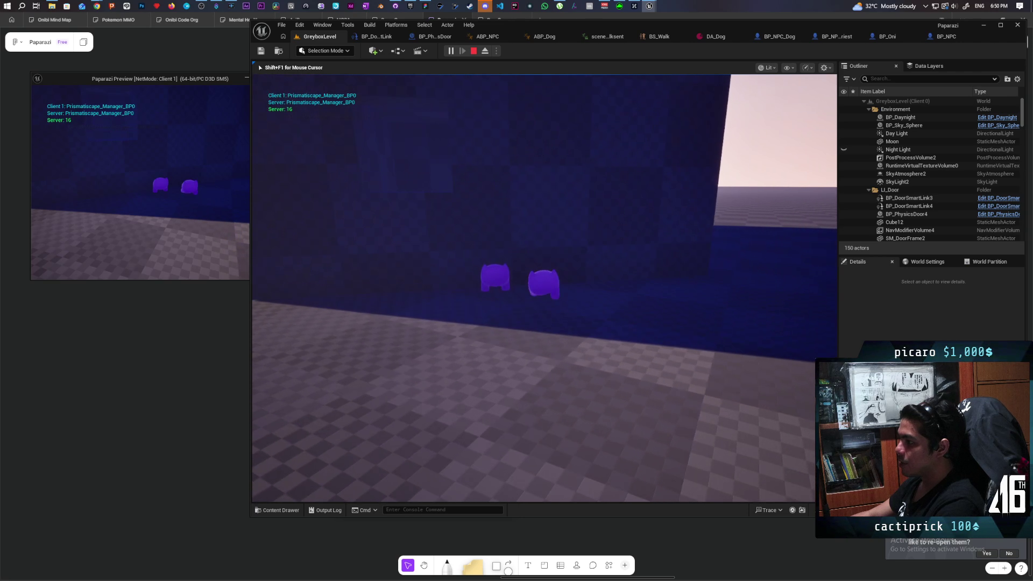
pyautogui.hotkey('alt', 'Tab')
pyautogui.press('w')
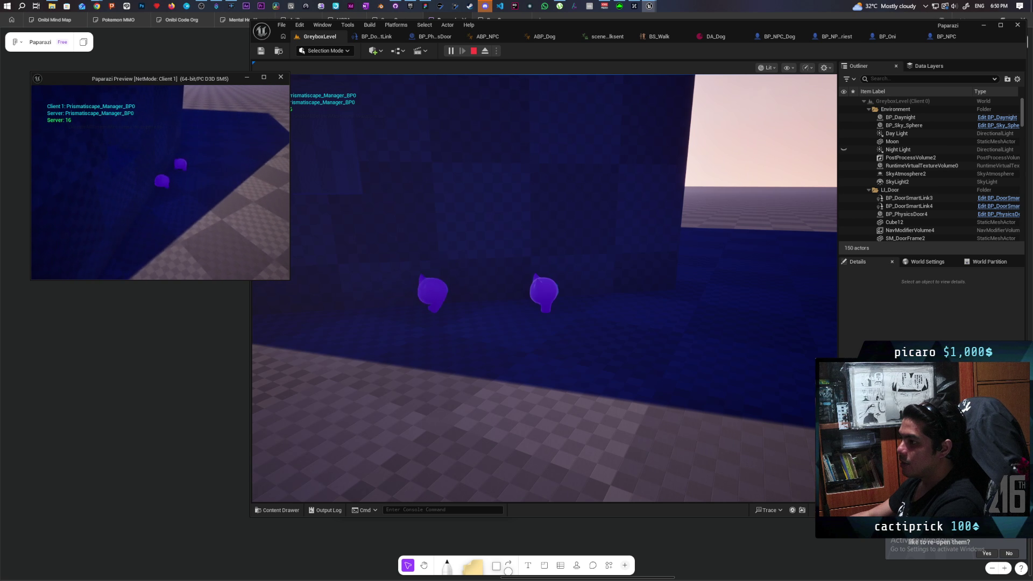
pyautogui.press('w')
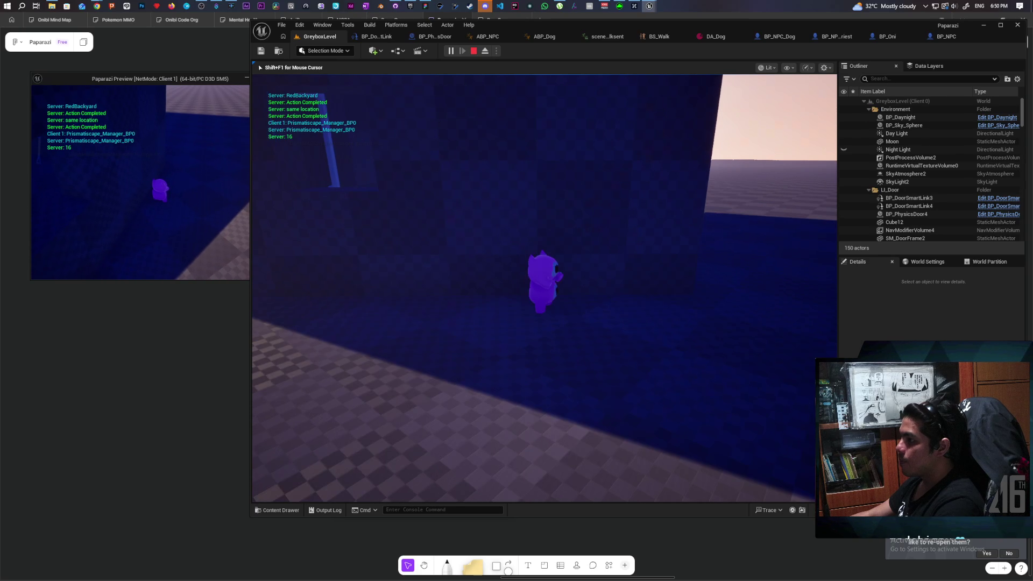
pyautogui.press('w')
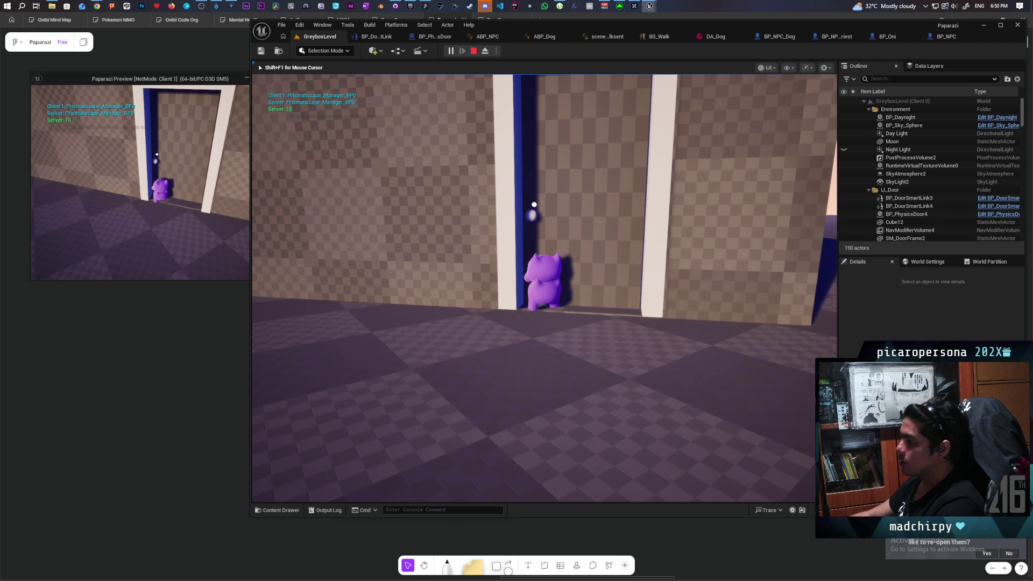
# Step: In the client window, walk the client player through the doorway into the blue room
pyautogui.hotkey('alt', 'Tab')
pyautogui.press('s')
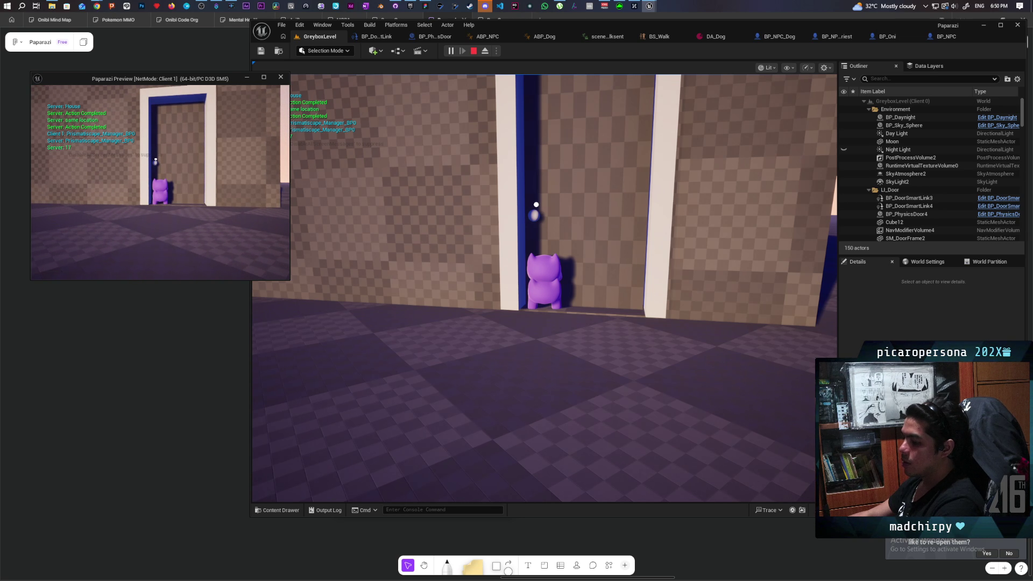
pyautogui.click(537, 204)
pyautogui.press('w')
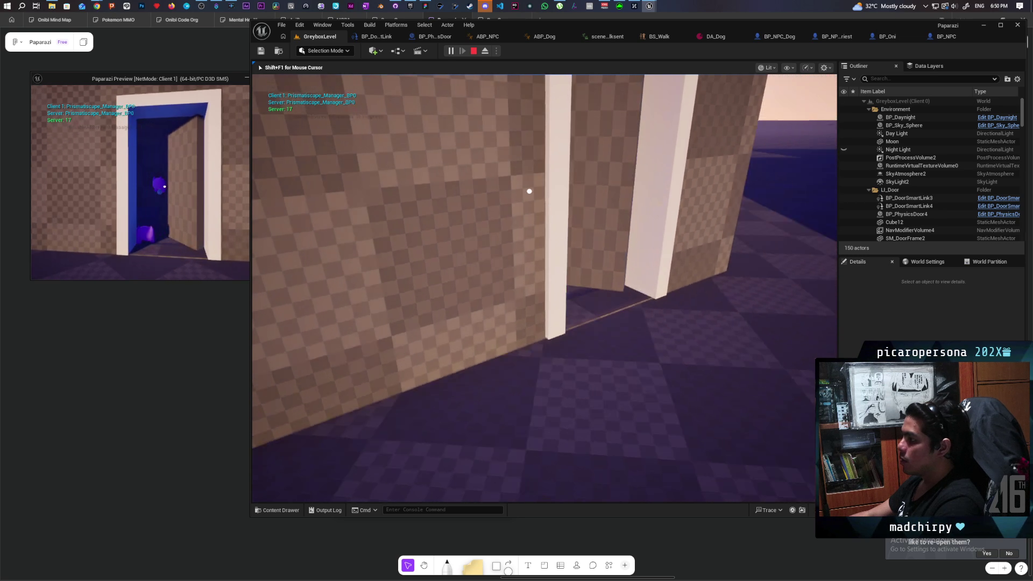
pyautogui.press('w')
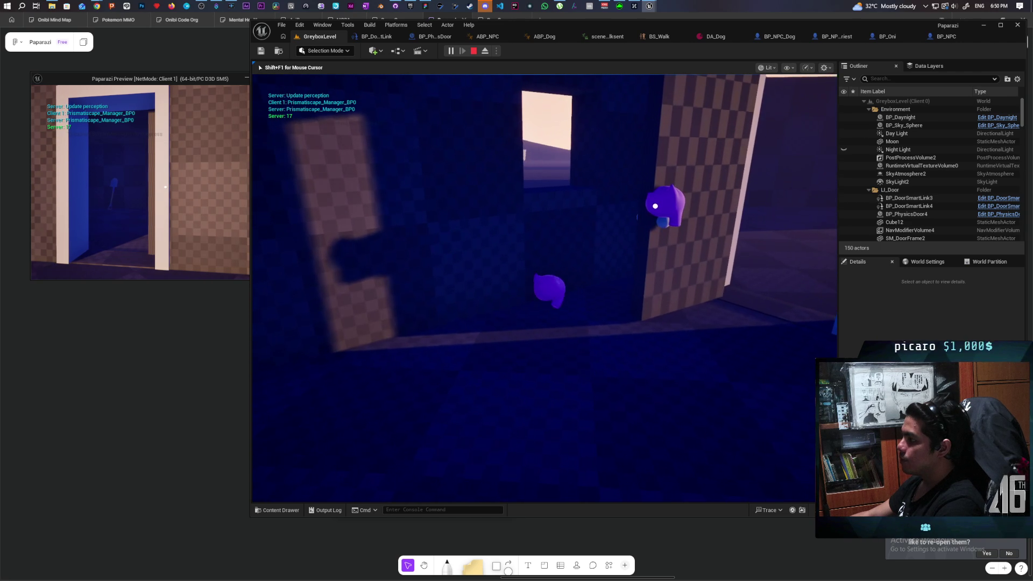
pyautogui.press('w')
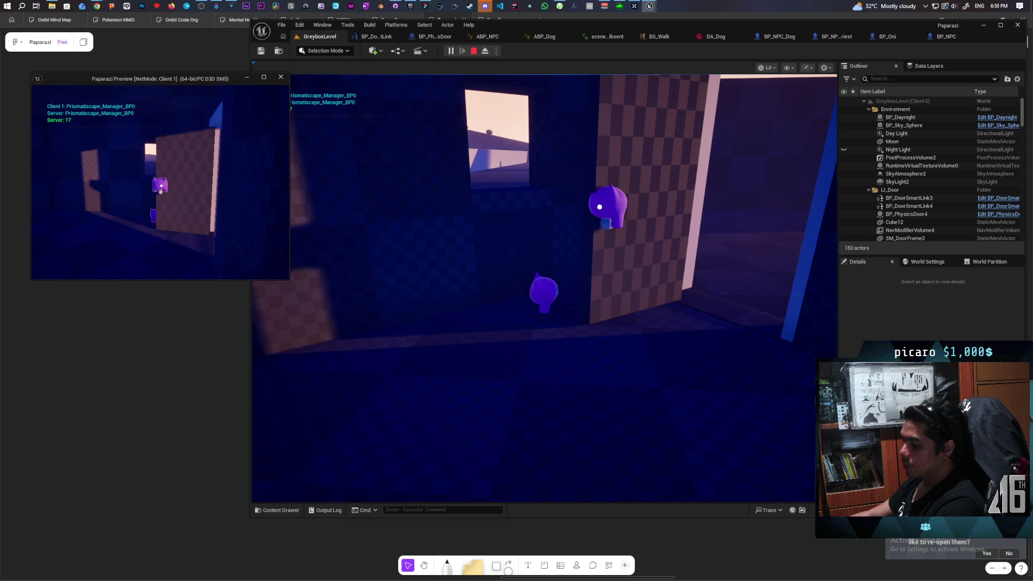
pyautogui.press('w')
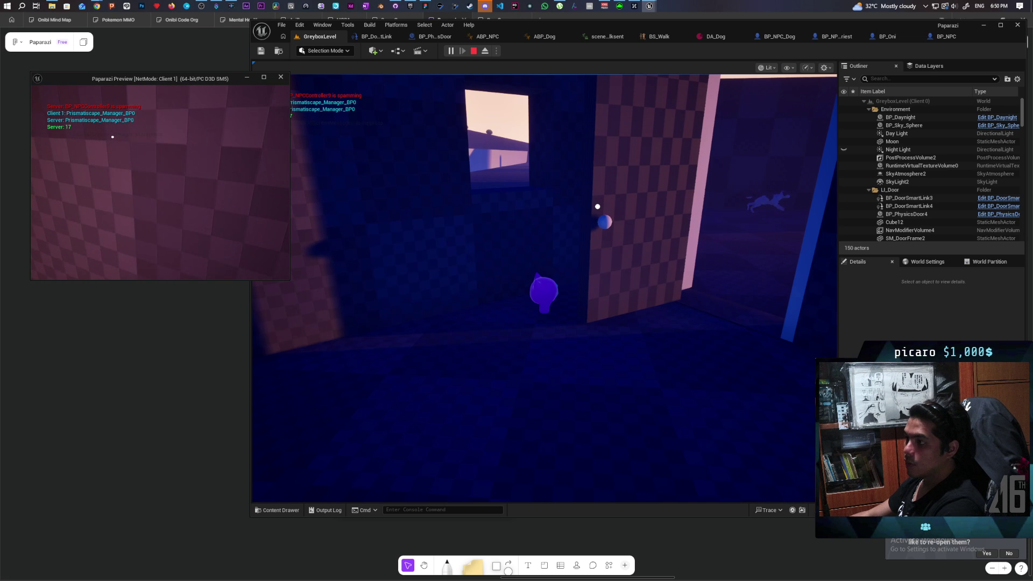
# Step: Back in the server view, walk the player across toward the distant figure and doorway
pyautogui.click(544, 287)
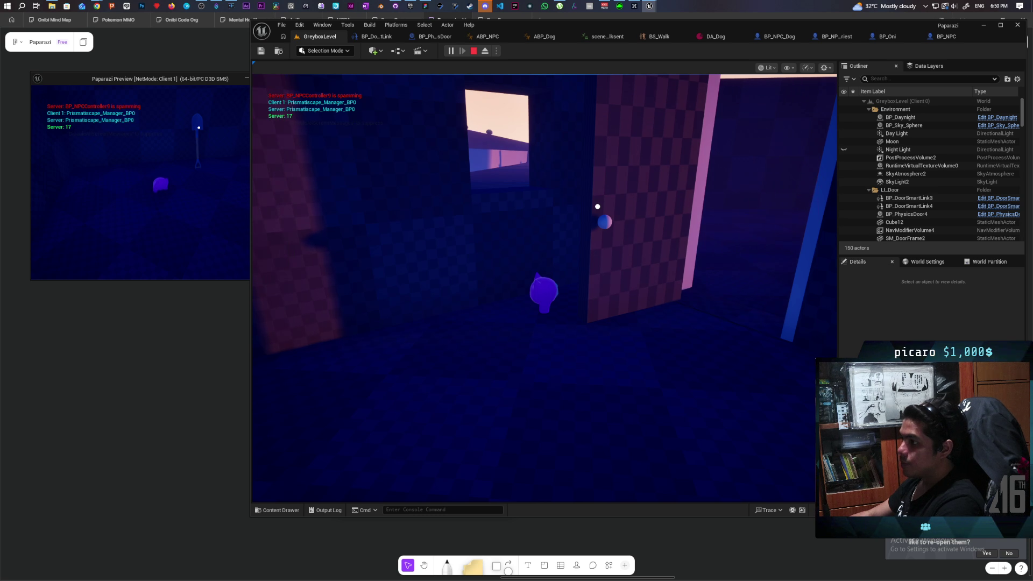
pyautogui.press('w')
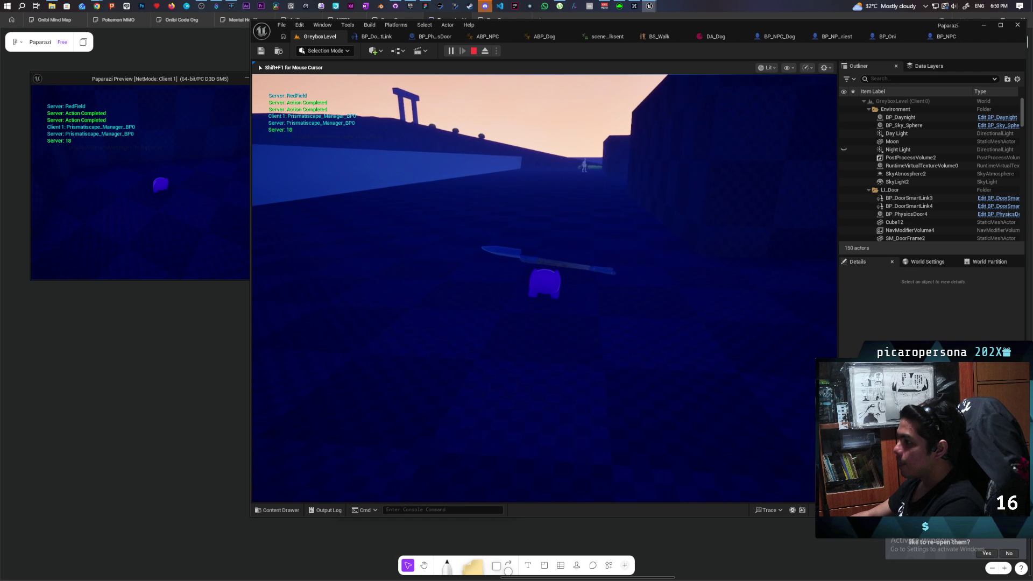
pyautogui.press('w')
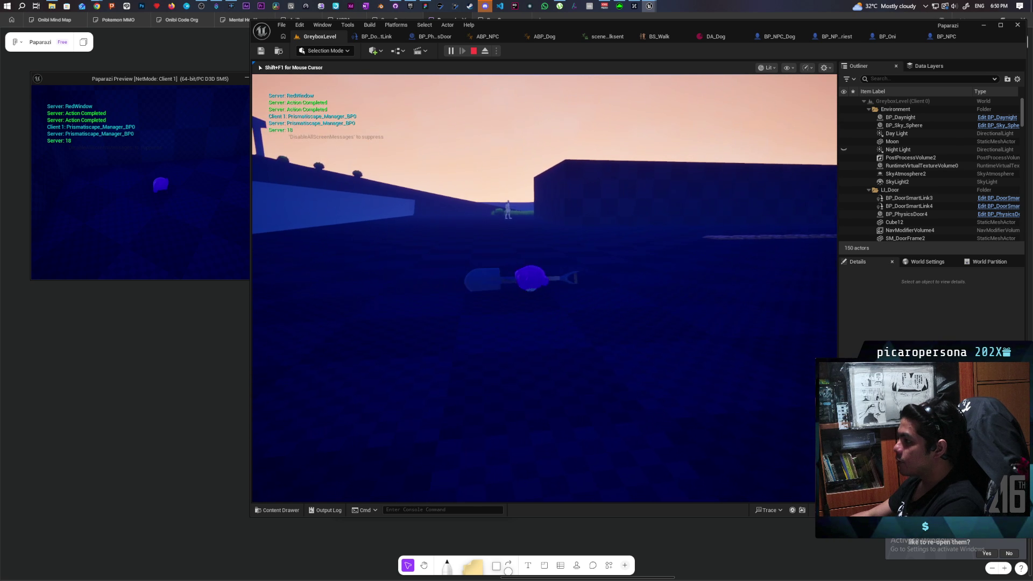
pyautogui.press('w')
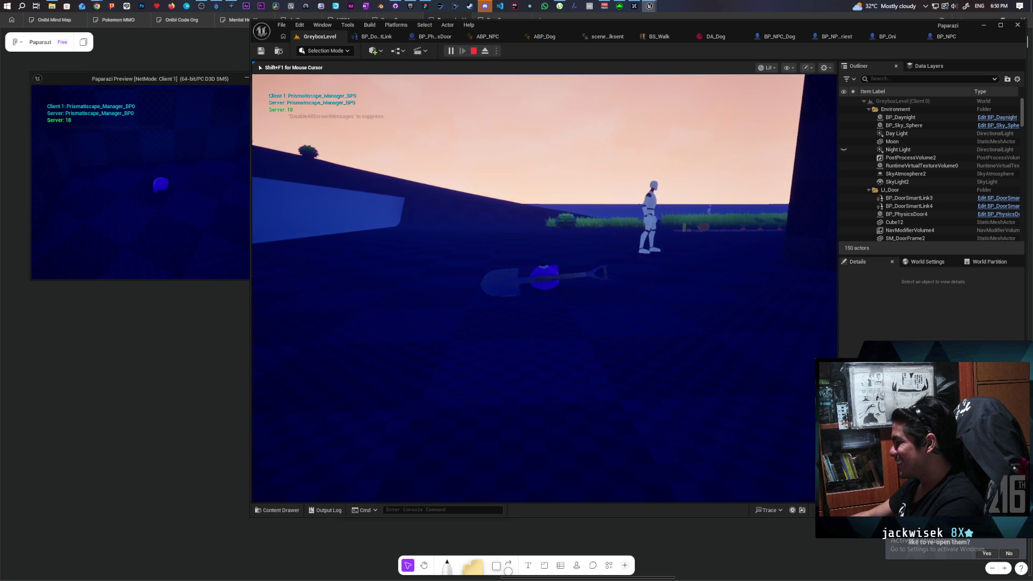
pyautogui.press('w')
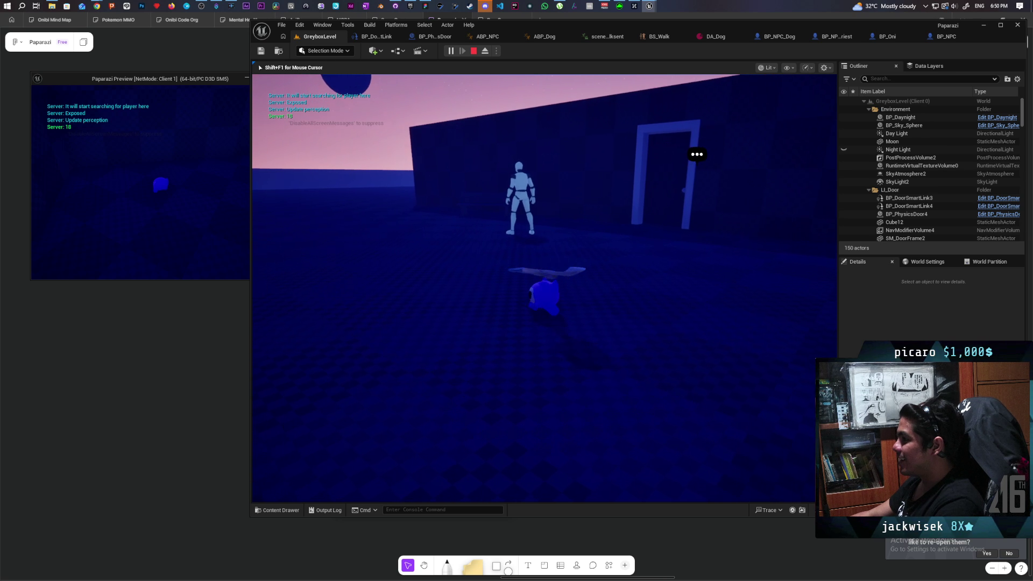
# Step: Turn left to look along the farm row, then end the play session with Esc
pyautogui.press('a')
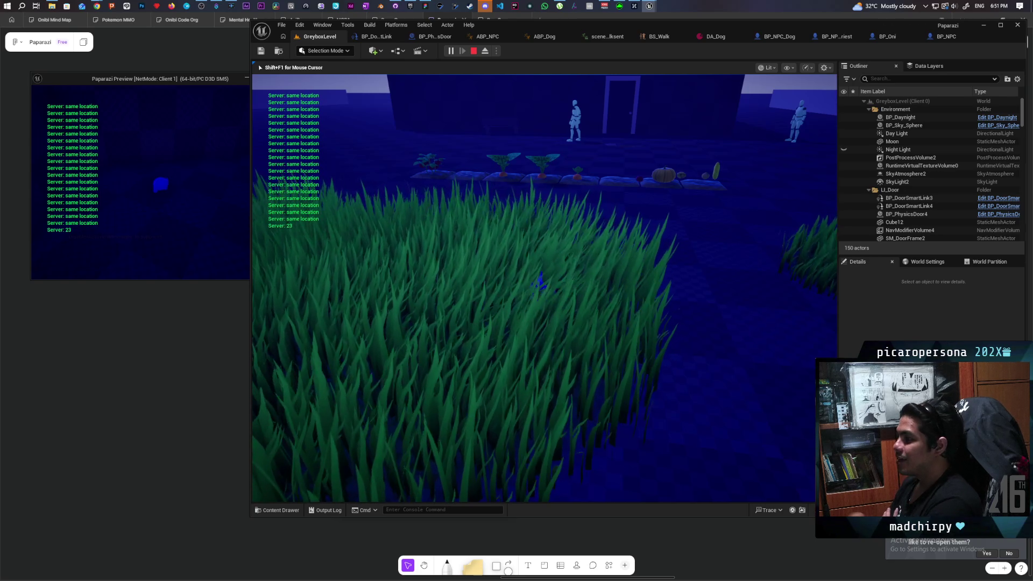
pyautogui.press('Escape')
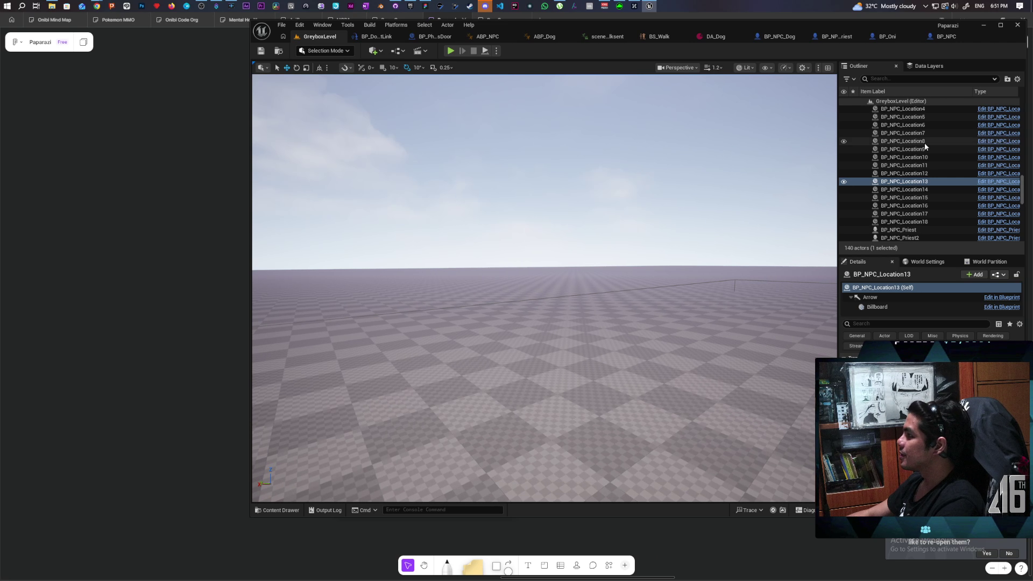
# Step: Select BP_Daynight in the Outliner and its C_InGameClock component in Details
pyautogui.scroll(10, 924, 147)
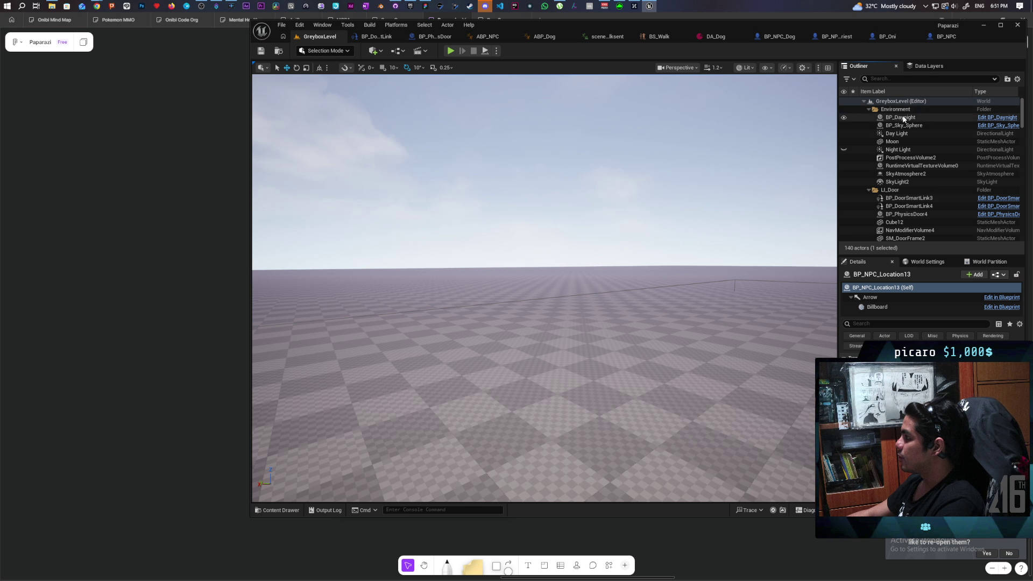
pyautogui.click(903, 118)
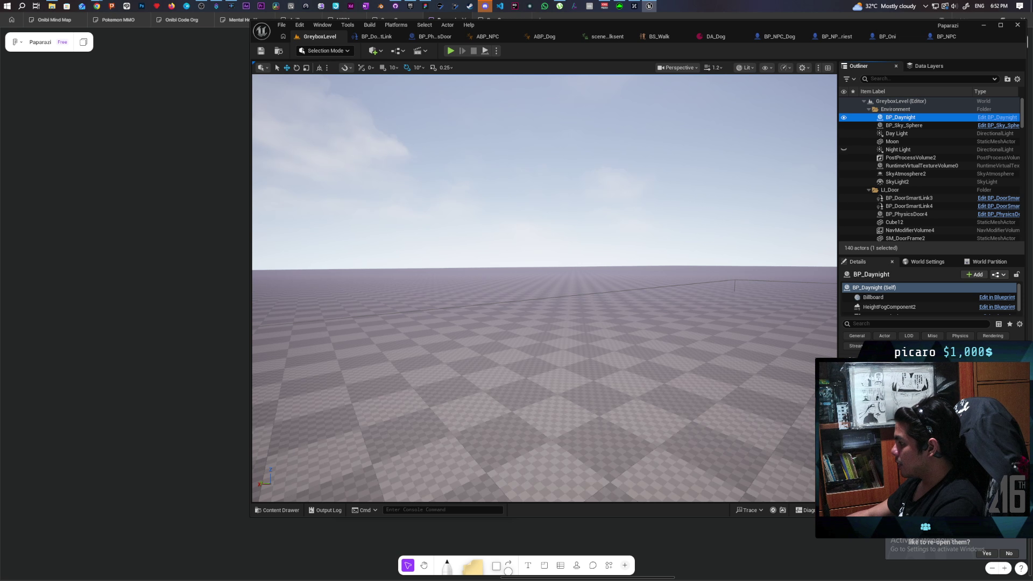
pyautogui.scroll(-1, 902, 302)
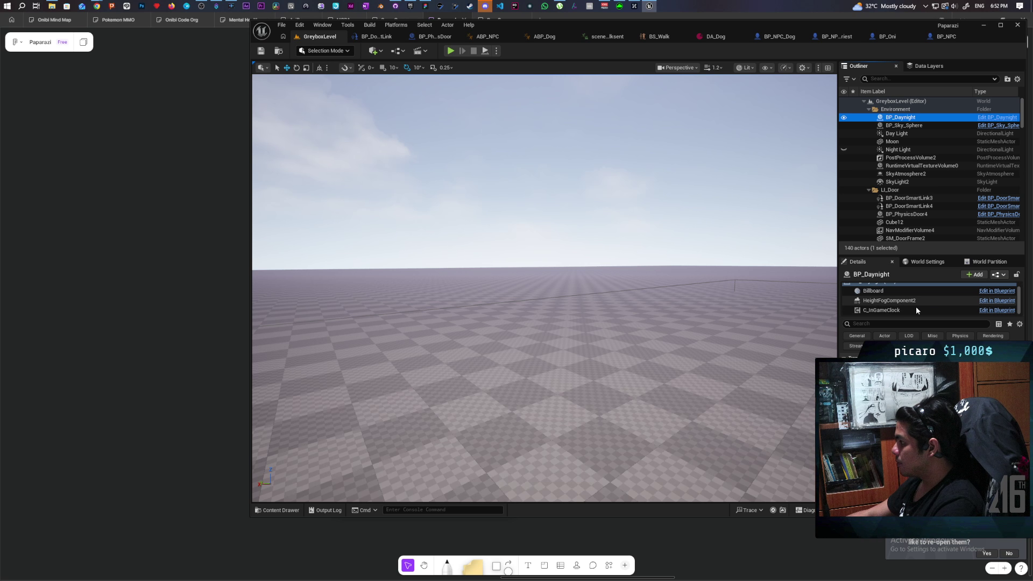
pyautogui.click(891, 311)
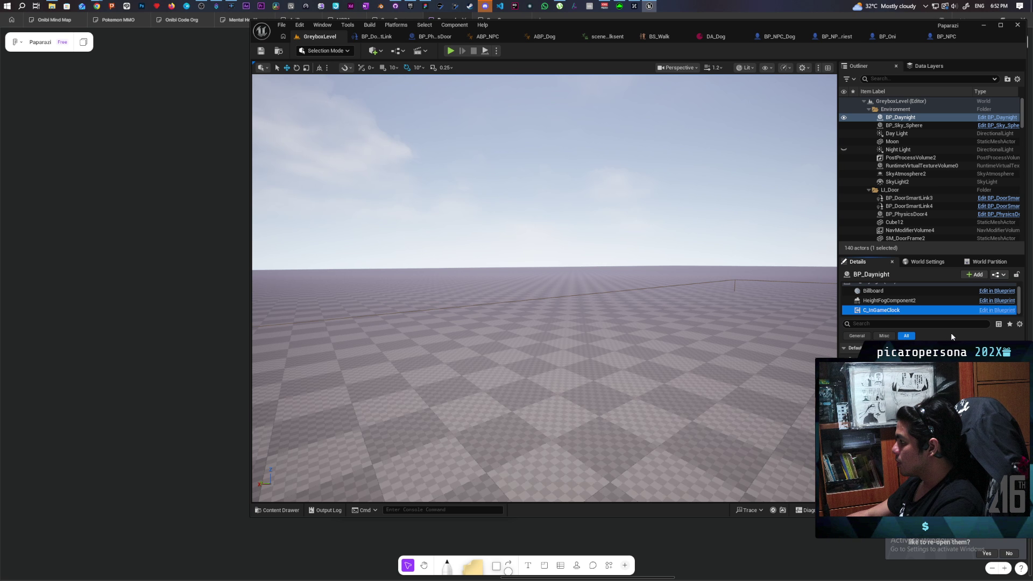
pyautogui.rightClick(887, 314)
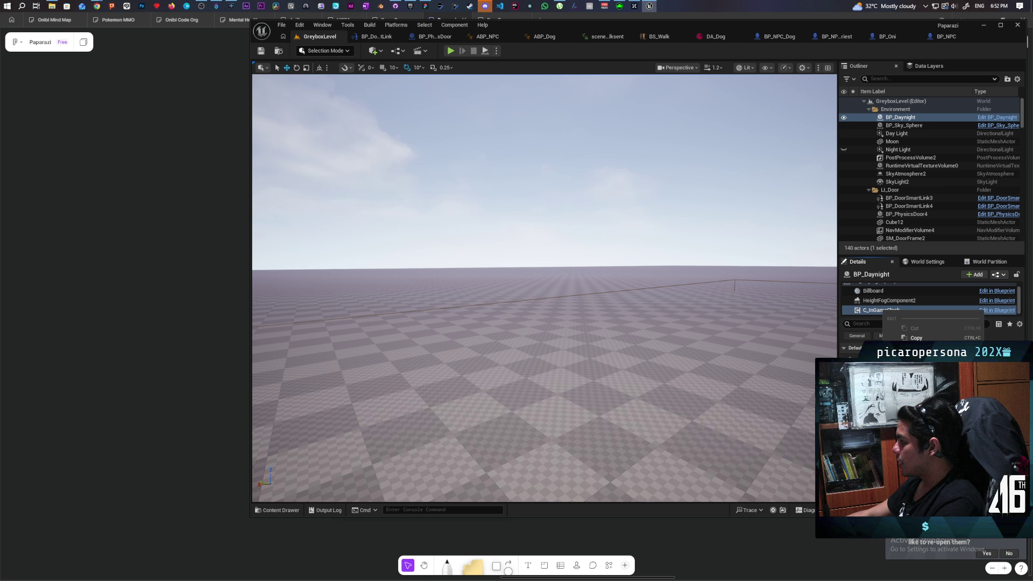
pyautogui.press('Escape')
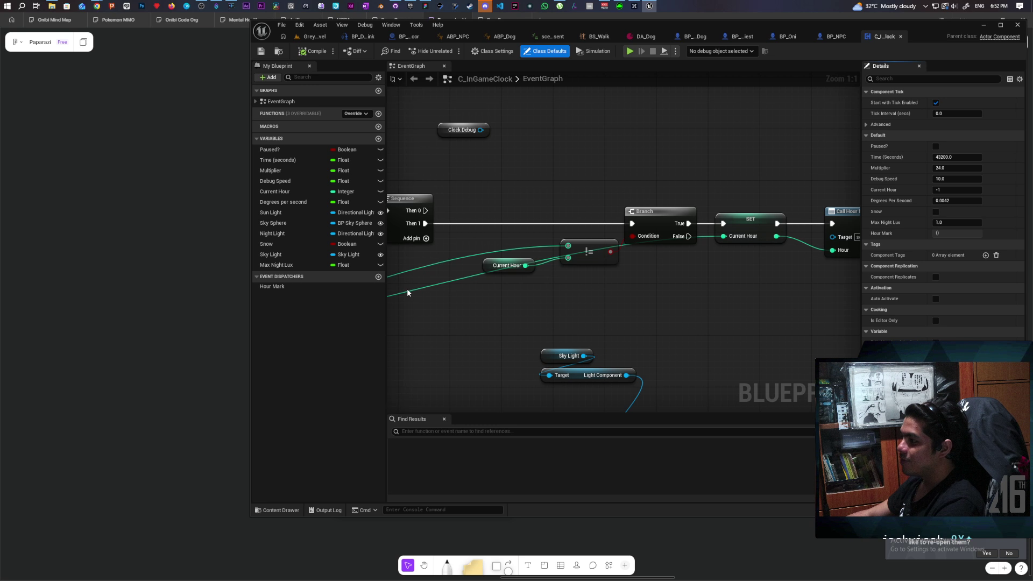
# Step: Inspect the Current Hour getter and the Init custom event, then return to the GreyboxLevel tab
pyautogui.click(489, 266)
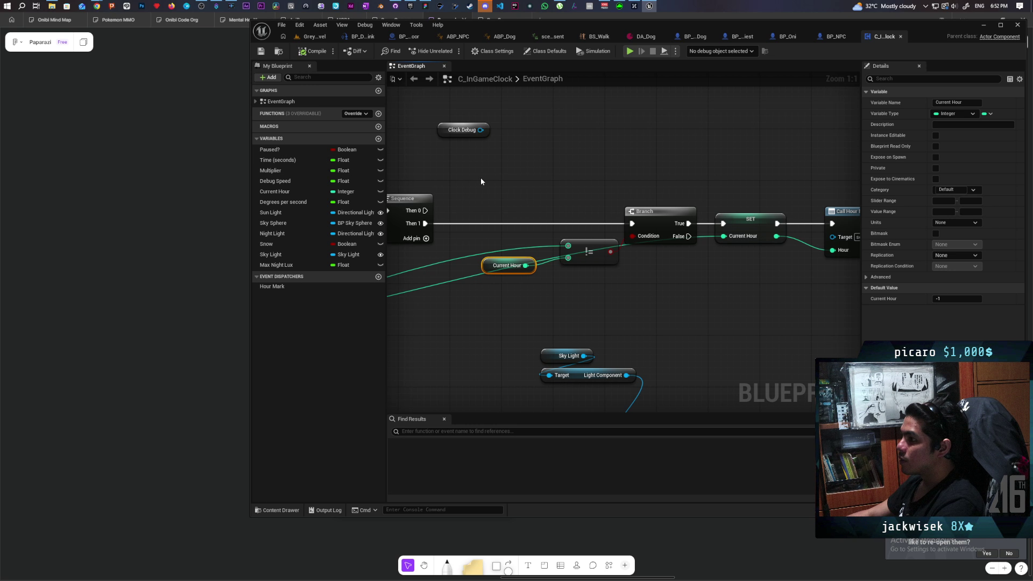
pyautogui.scroll(-7, 480, 178)
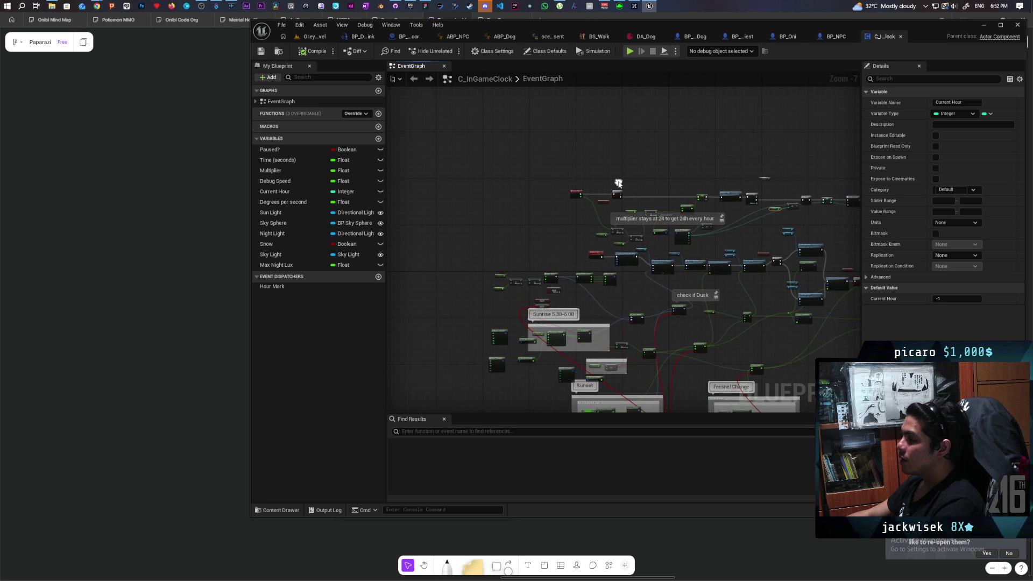
pyautogui.scroll(4, 619, 253)
pyautogui.scroll(-9, 590, 245)
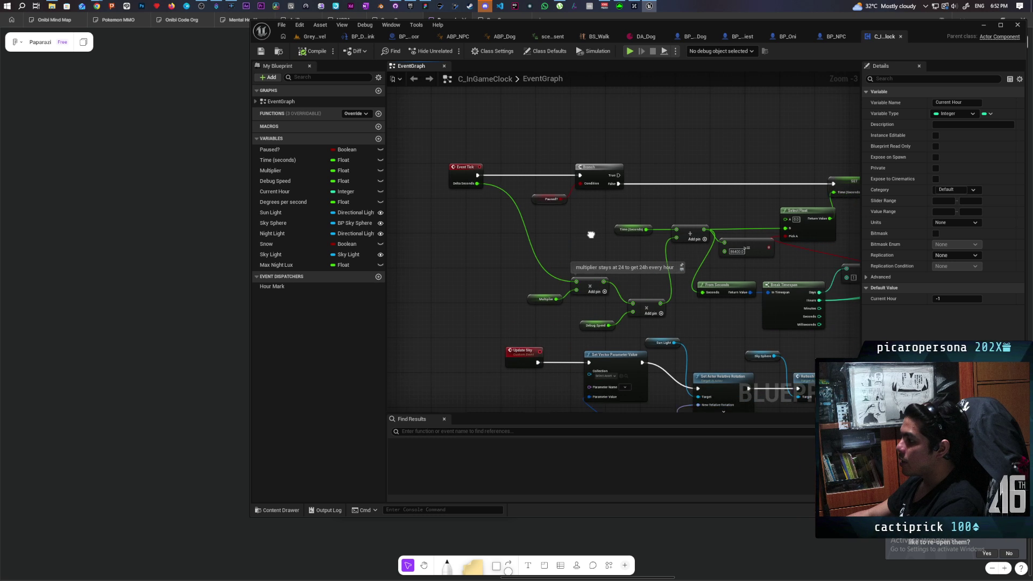
pyautogui.scroll(9, 554, 220)
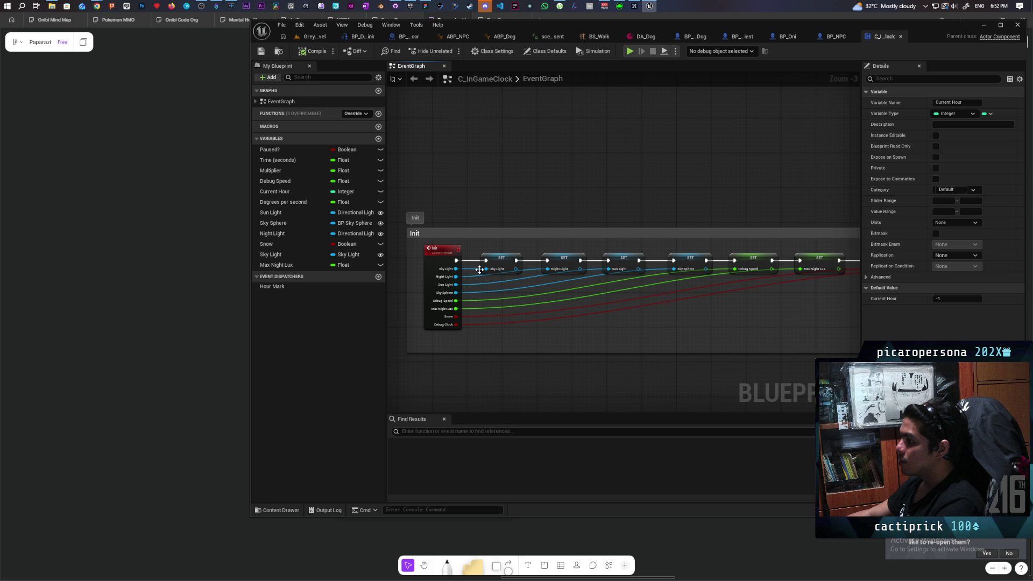
pyautogui.click(435, 260)
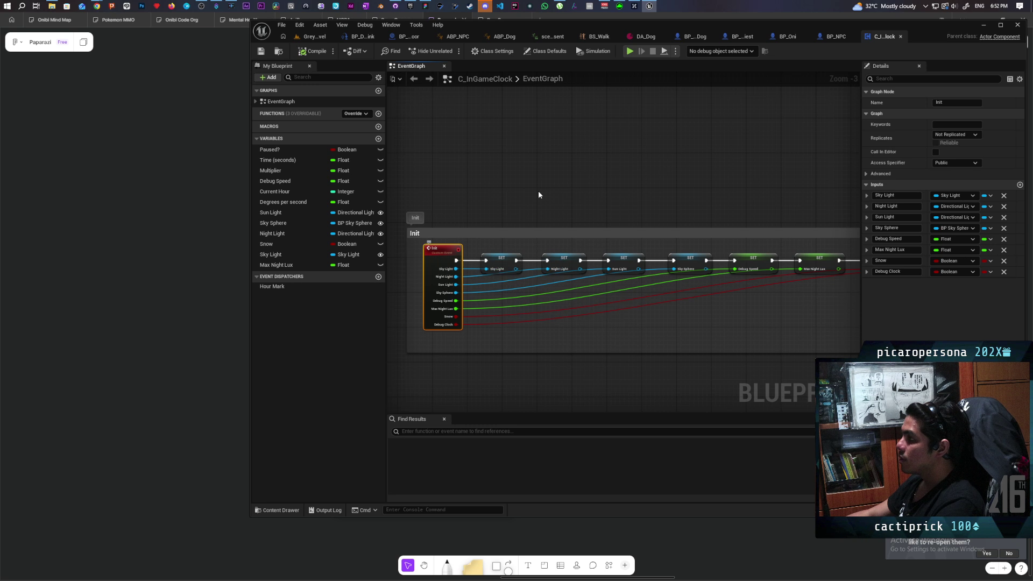
pyautogui.click(315, 36)
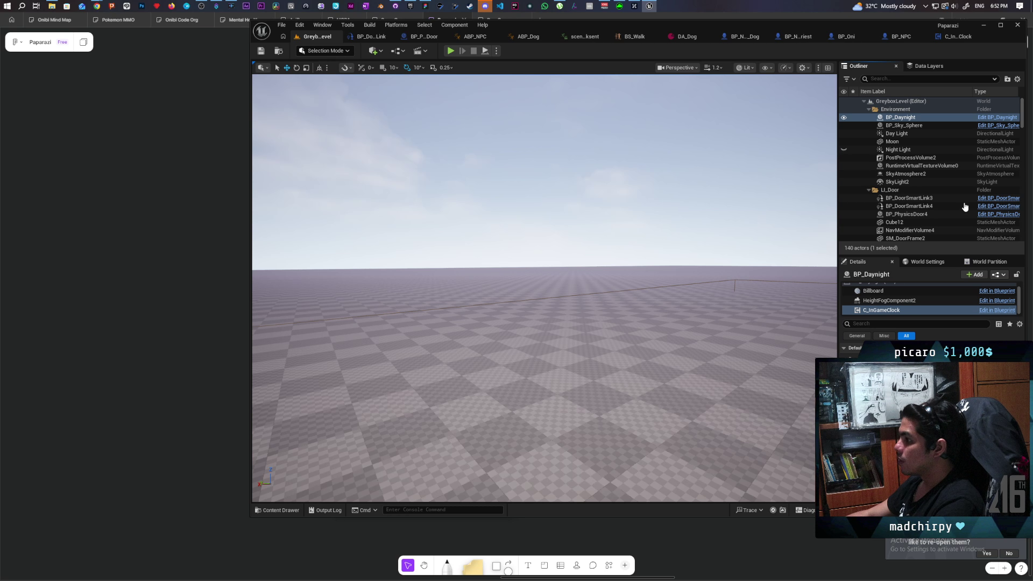
# Step: Open BP_Daynight for editing, glance at its empty EventGraph, and return to Set Time
pyautogui.click(997, 118)
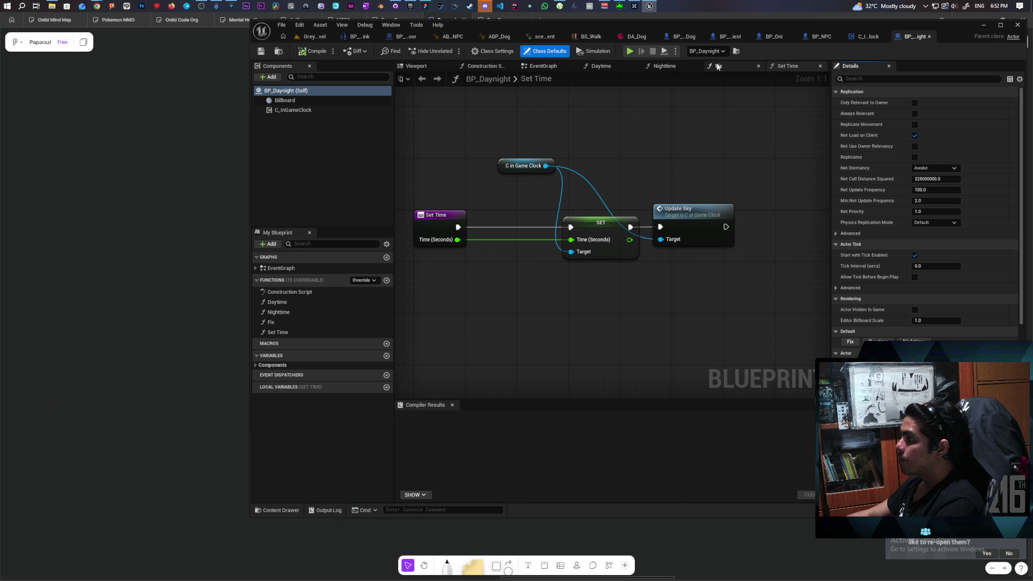
pyautogui.click(547, 70)
pyautogui.moveTo(478, 193)
pyautogui.mouseDown()
pyautogui.moveTo(576, 337)
pyautogui.moveTo(497, 223)
pyautogui.moveTo(498, 247)
pyautogui.mouseUp()
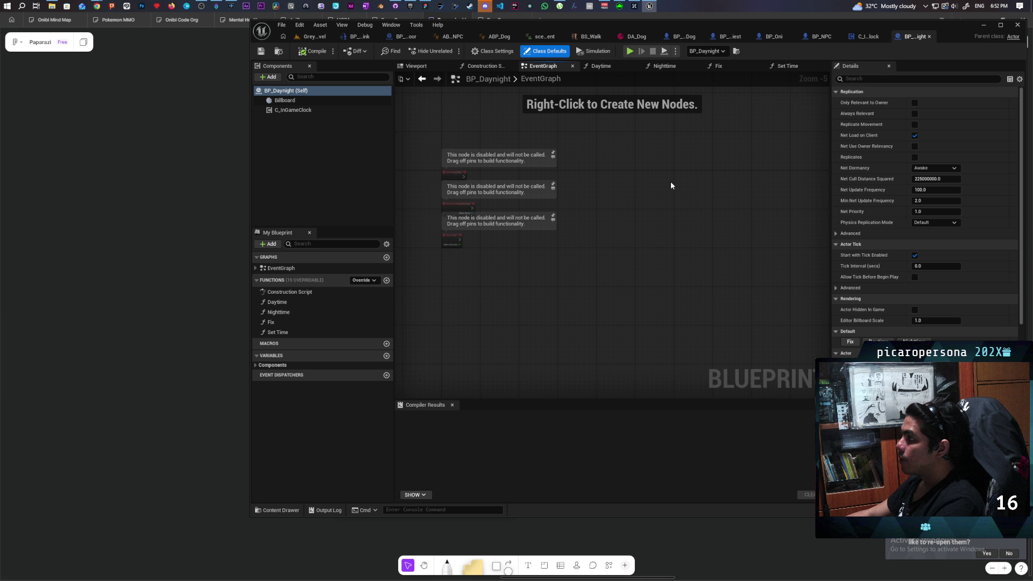
pyautogui.click(782, 69)
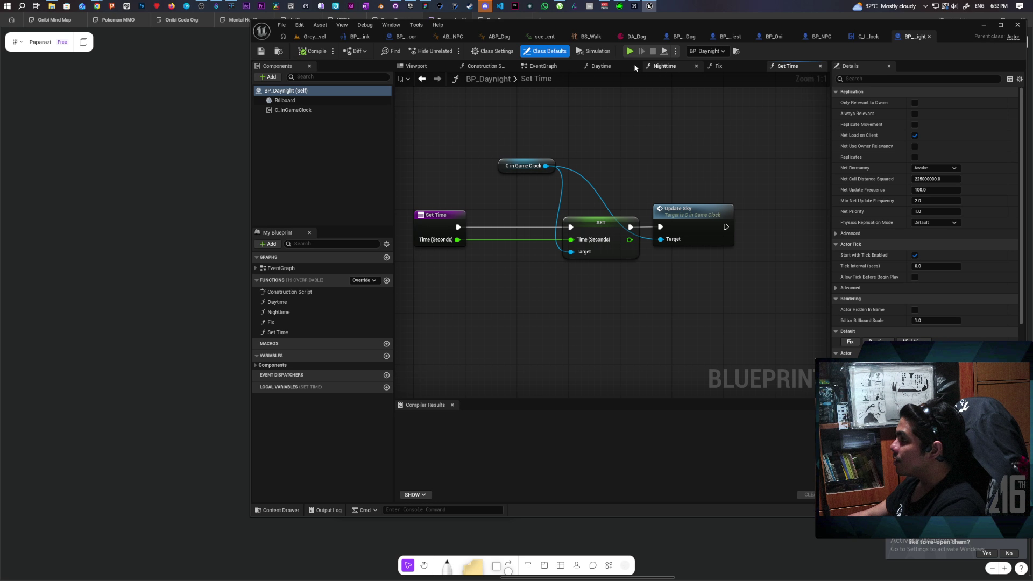
# Step: Back in C_InGameClock's EventGraph, open and dismiss the Init event node's options
pyautogui.click(863, 36)
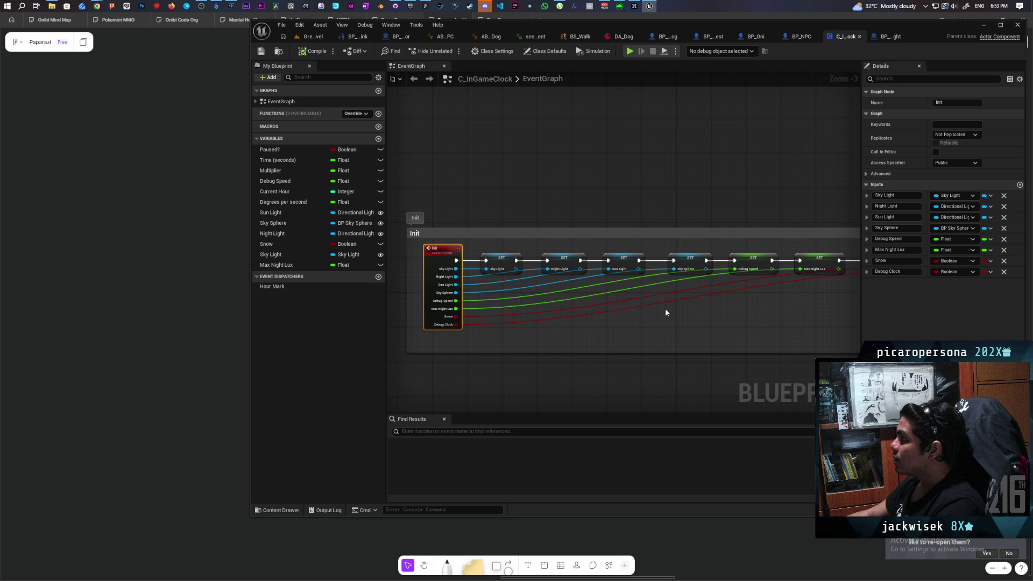
pyautogui.rightClick(432, 263)
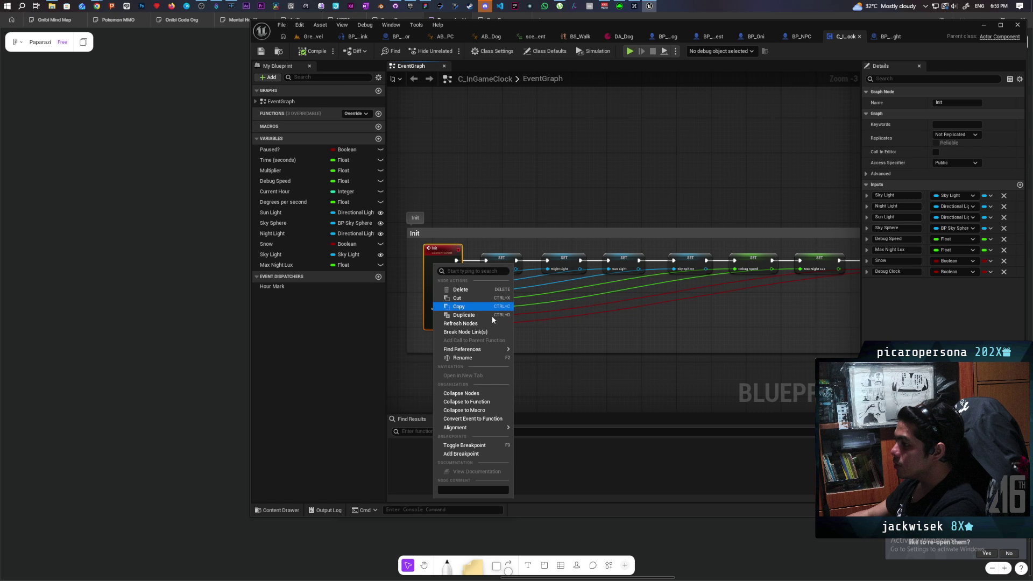
pyautogui.moveTo(484, 349)
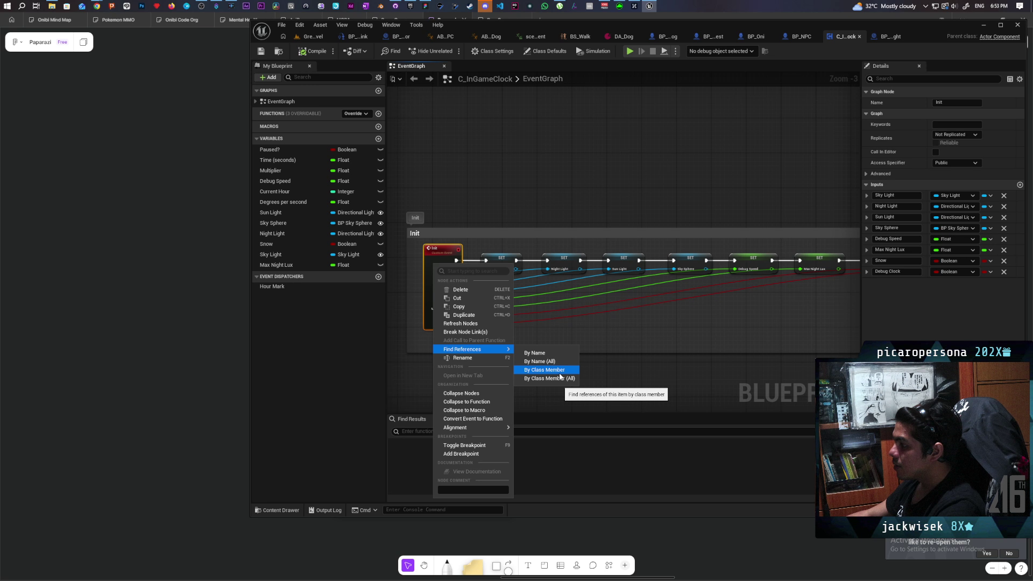
pyautogui.click(571, 298)
pyautogui.scroll(-4, 572, 169)
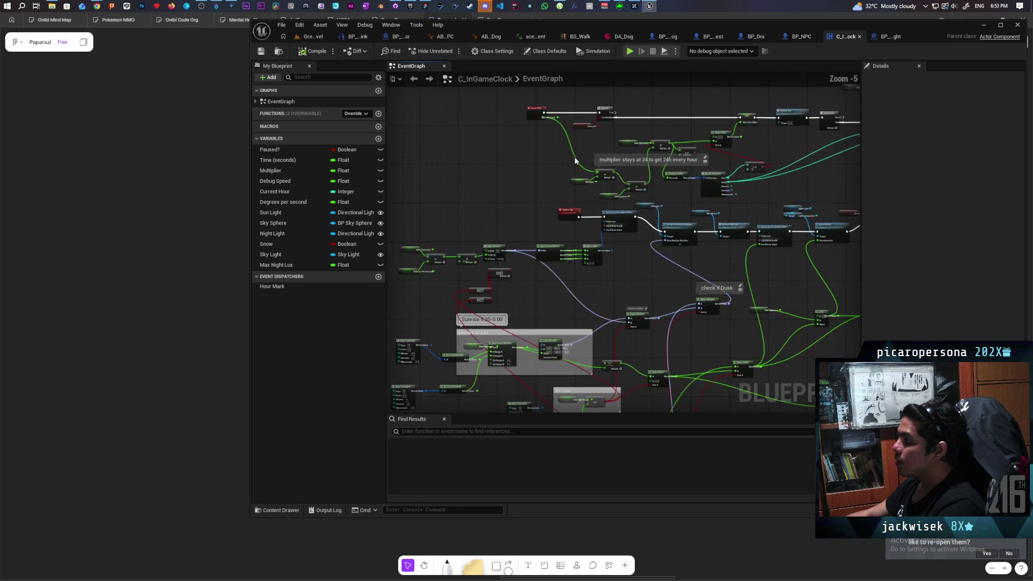
pyautogui.scroll(1, 574, 160)
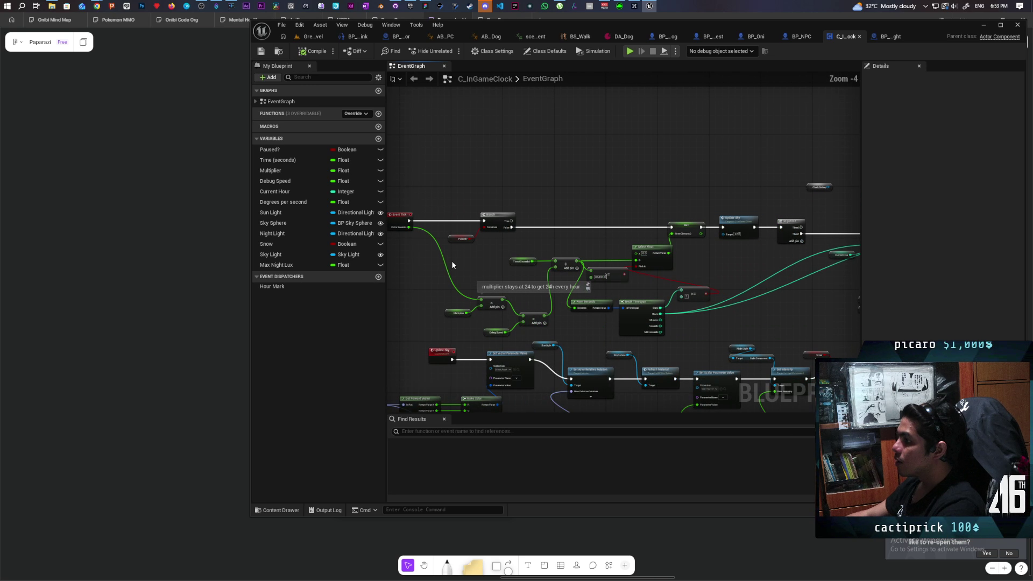
# Step: Check the clock's default Time (Seconds) value, then switch to the BP_Daynight editor
pyautogui.click(544, 51)
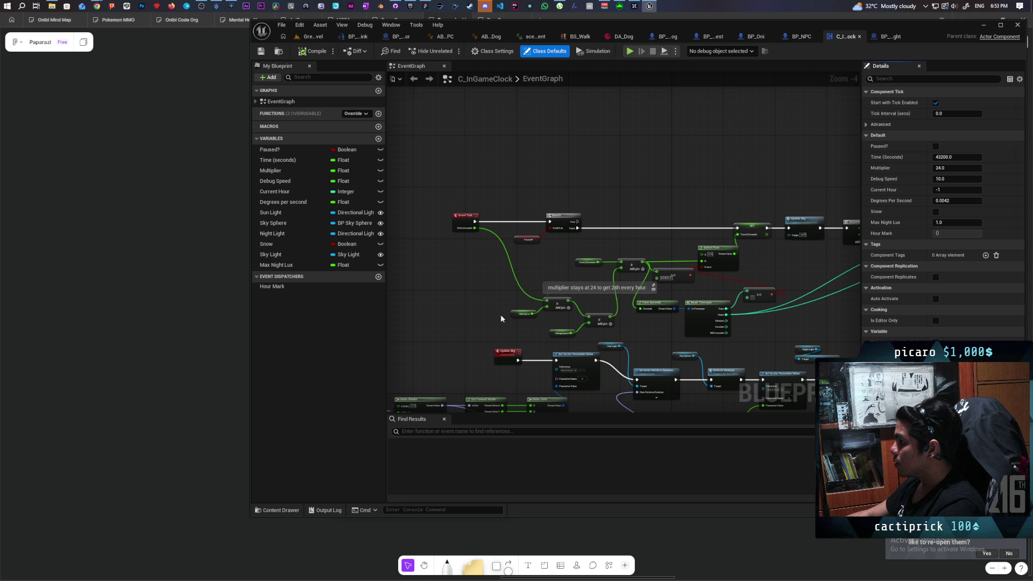
pyautogui.scroll(2, 500, 314)
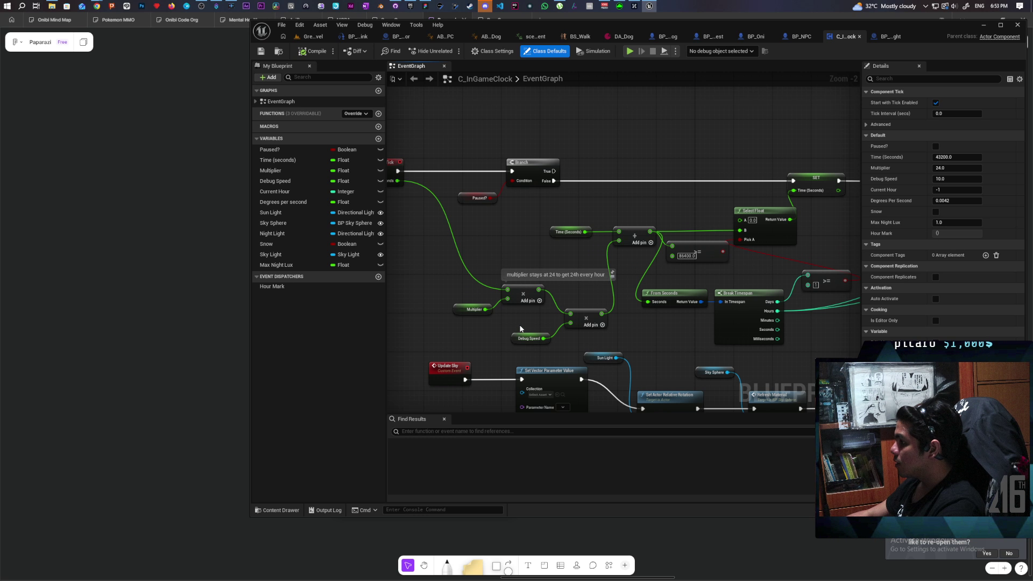
pyautogui.click(525, 339)
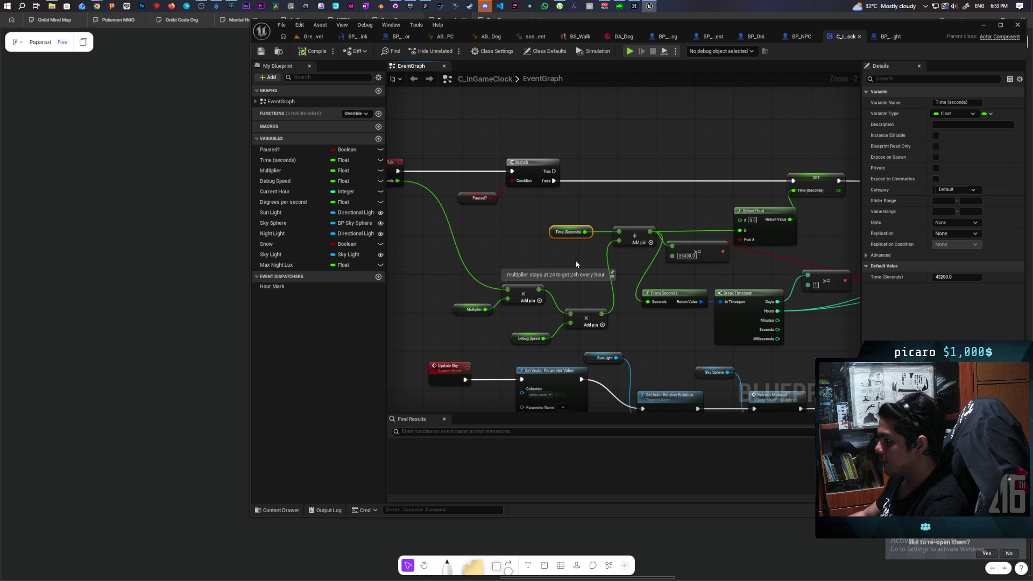
pyautogui.scroll(-4, 575, 260)
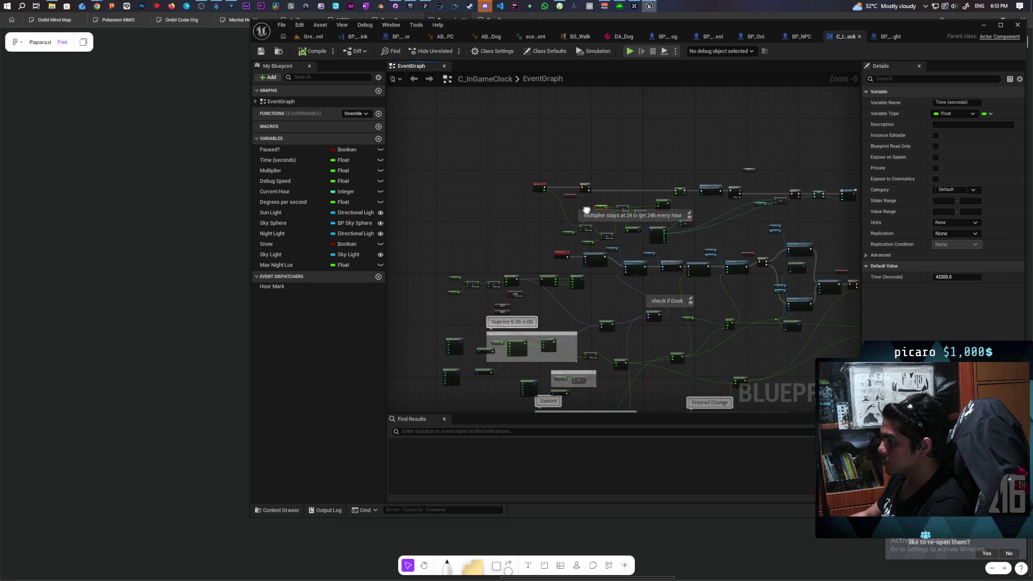
pyautogui.scroll(4, 551, 227)
pyautogui.scroll(-2, 551, 228)
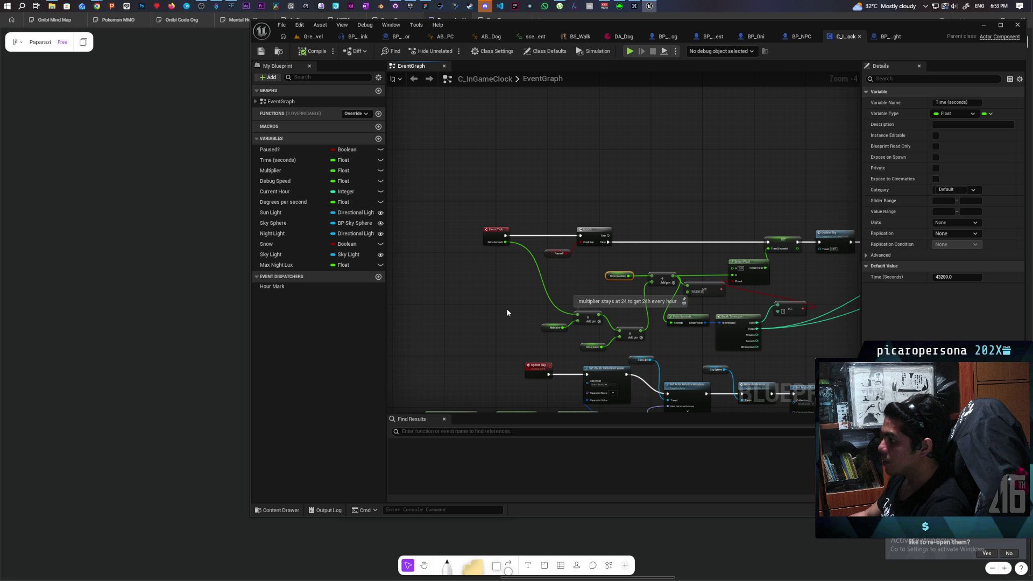
pyautogui.rightClick(518, 144)
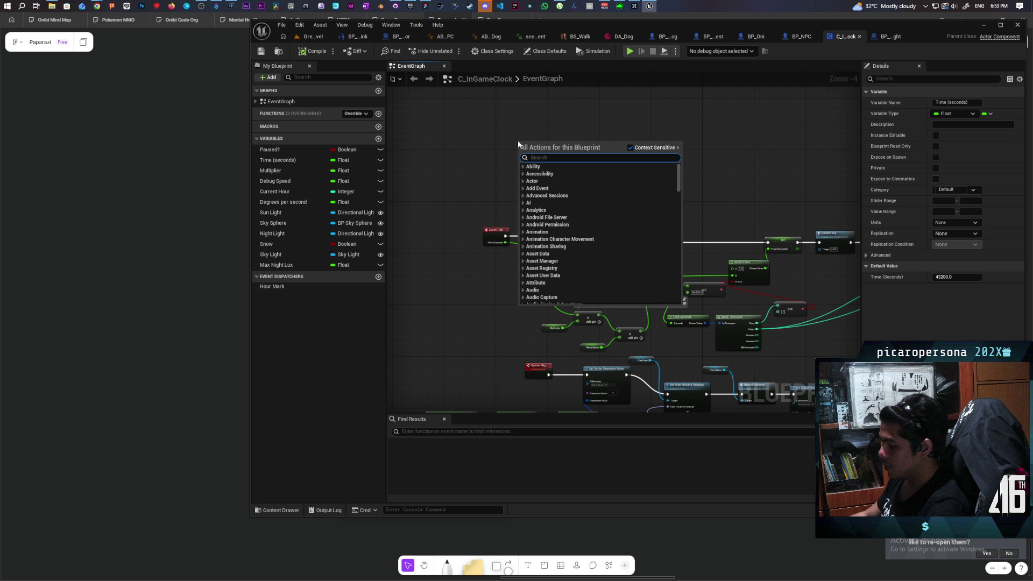
pyautogui.click(483, 145)
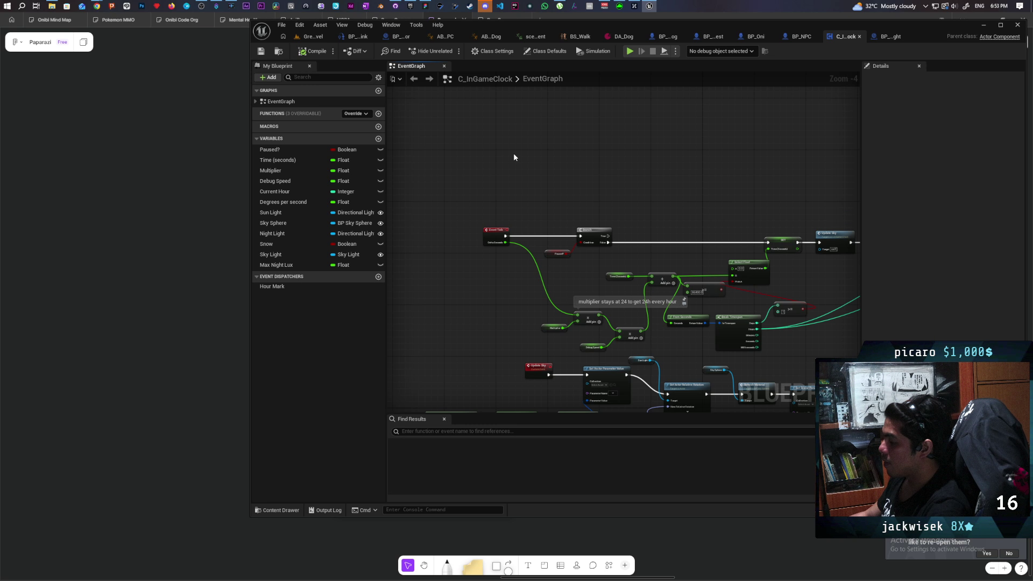
pyautogui.scroll(4, 598, 269)
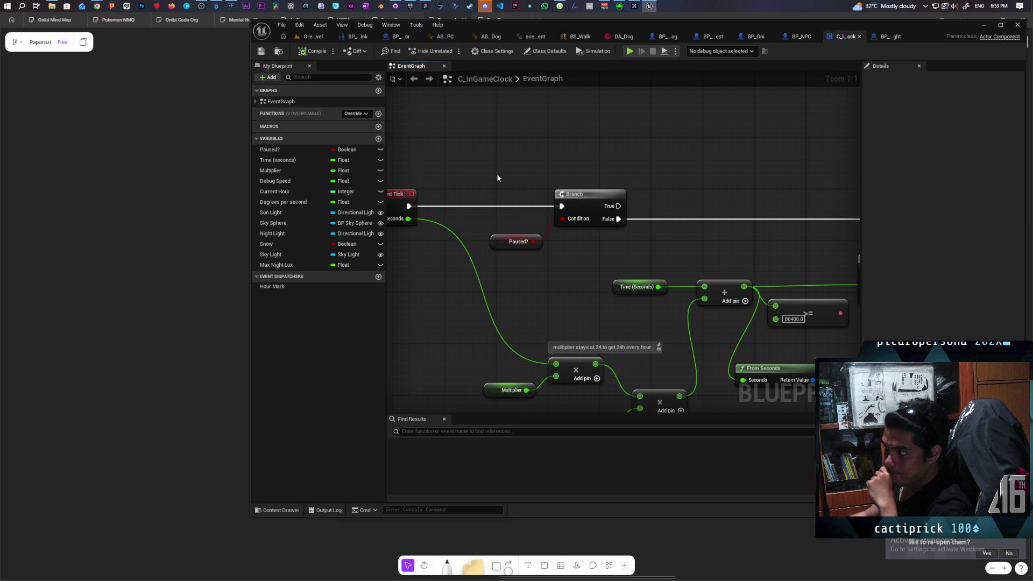
pyautogui.click(886, 38)
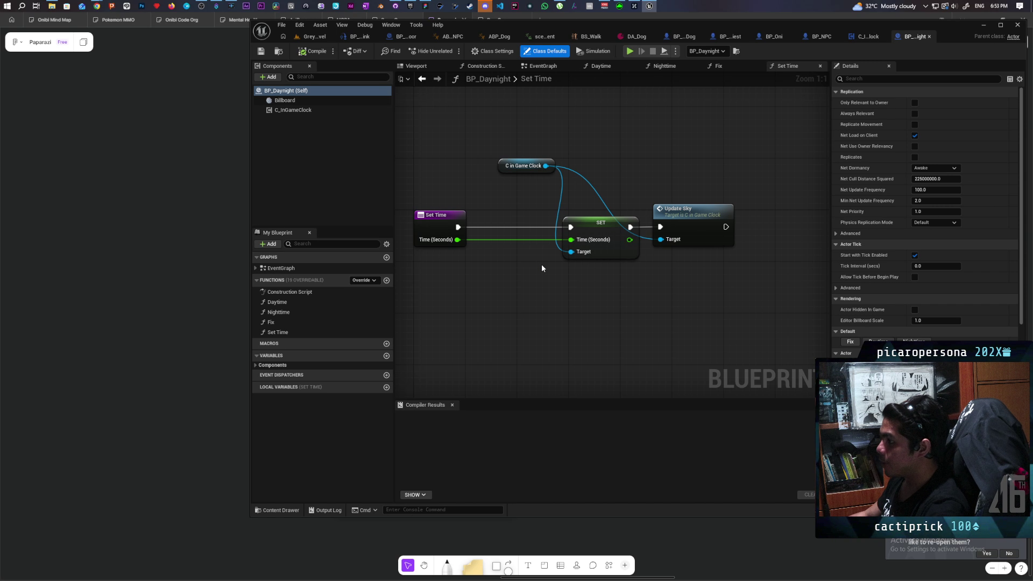
# Step: Uncheck Start with Tick Enabled on BP_Daynight's C_InGameClock component and compile
pyautogui.click(543, 66)
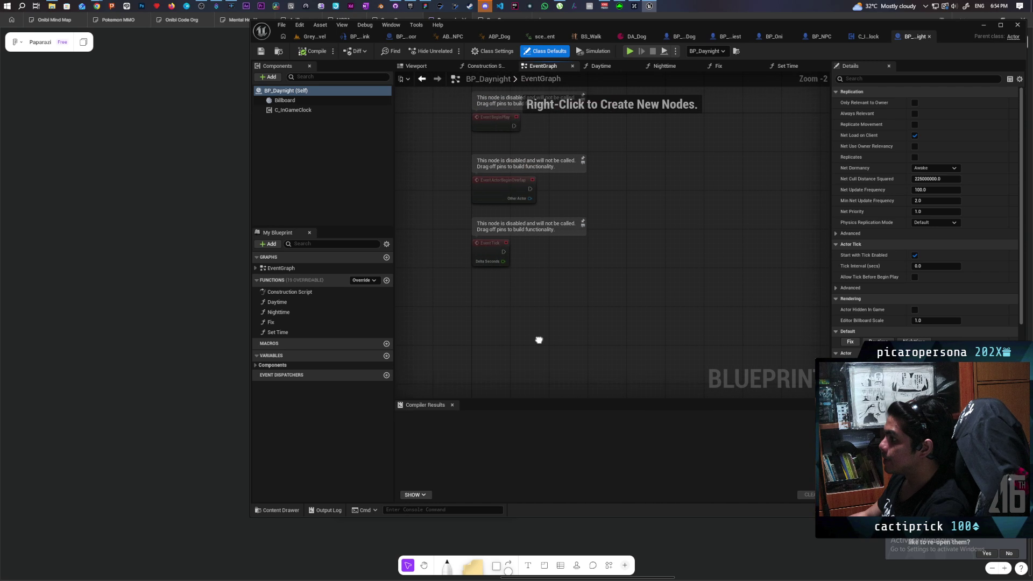
pyautogui.click(524, 226)
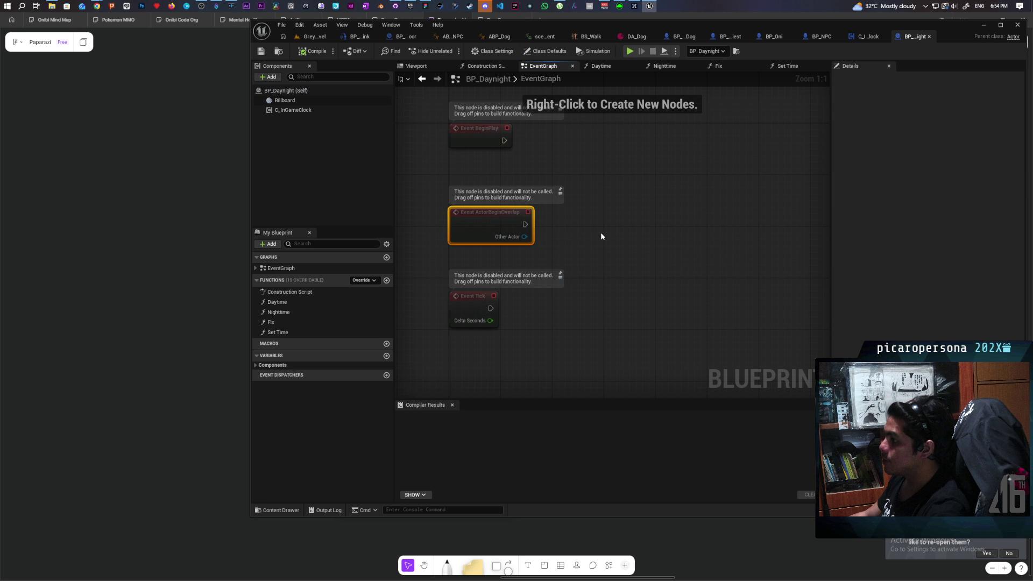
pyautogui.click(592, 193)
pyautogui.click(293, 110)
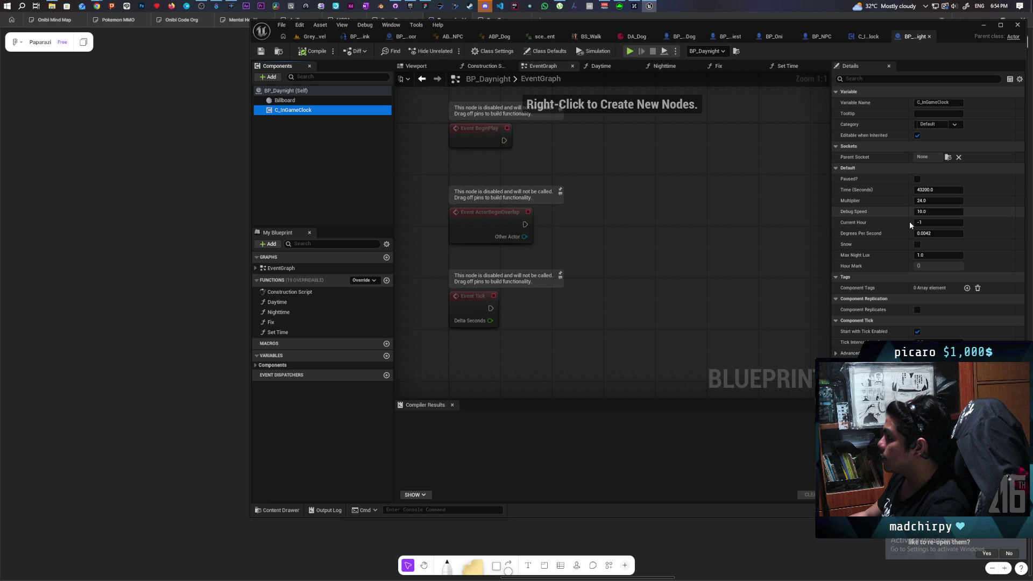
pyautogui.click(917, 331)
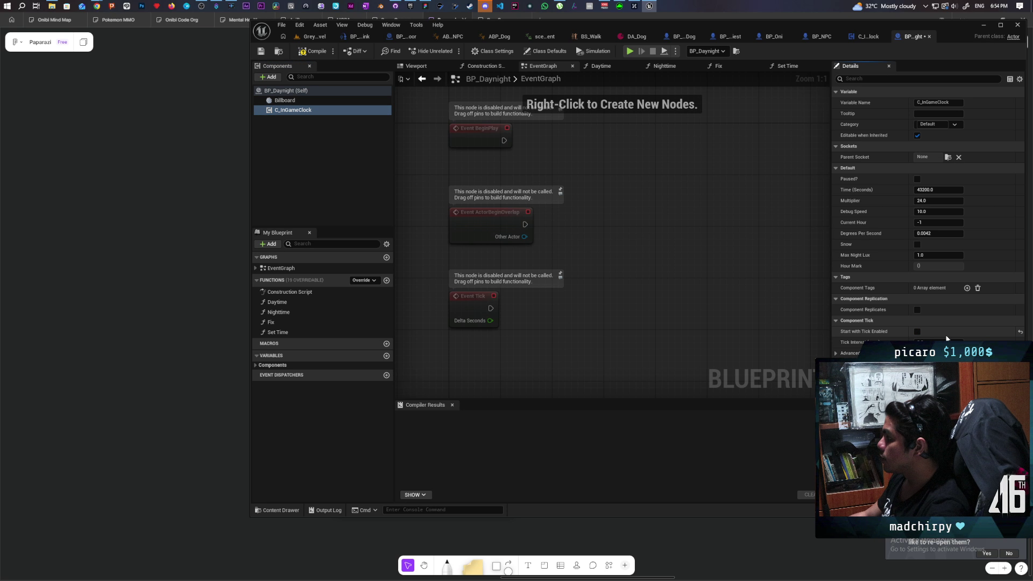
pyautogui.click(314, 51)
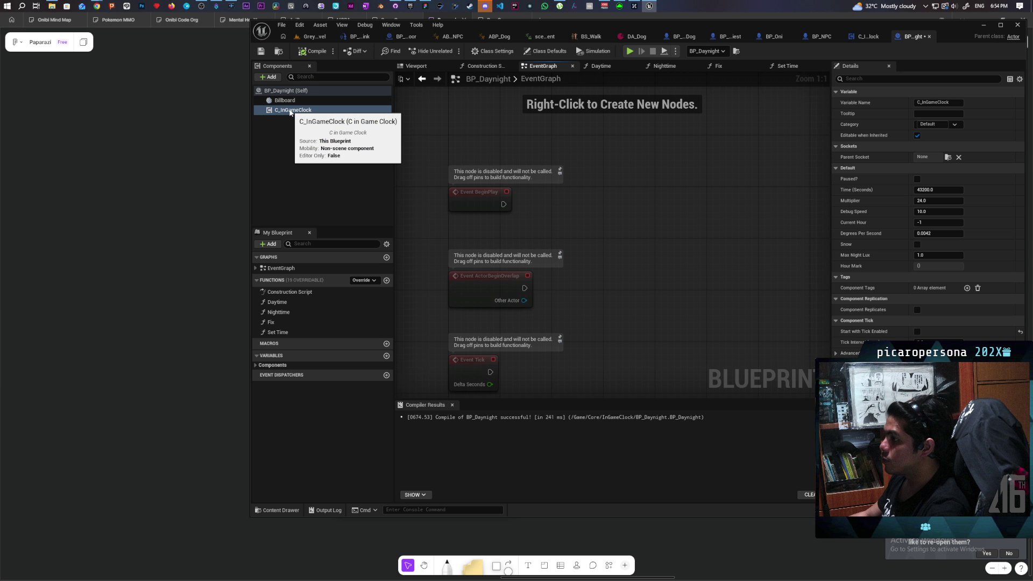
# Step: Run Find References > By Class Member (All) on the Init event, close results, return to GreyboxLevel
pyautogui.click(860, 39)
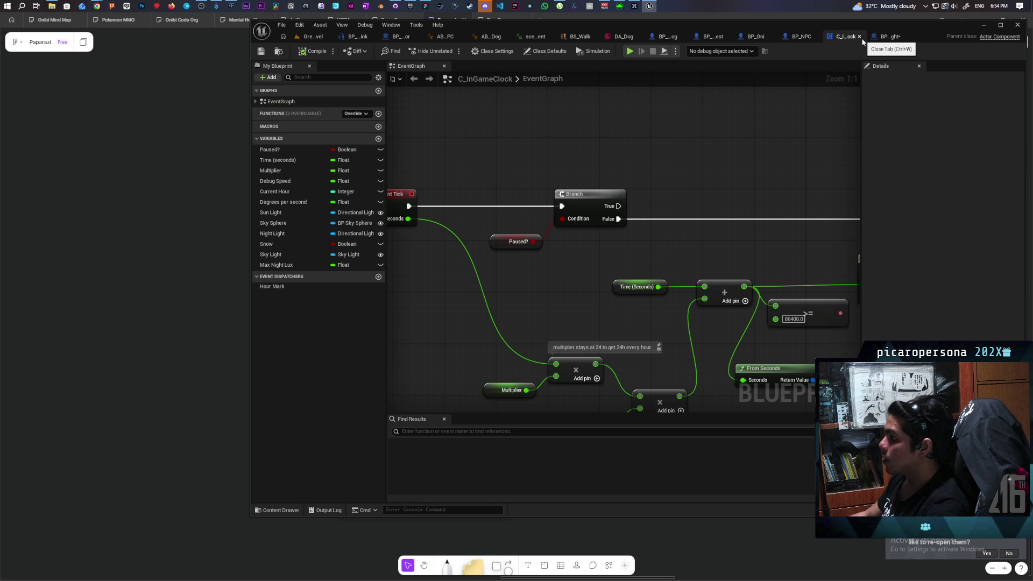
pyautogui.scroll(-5, 725, 212)
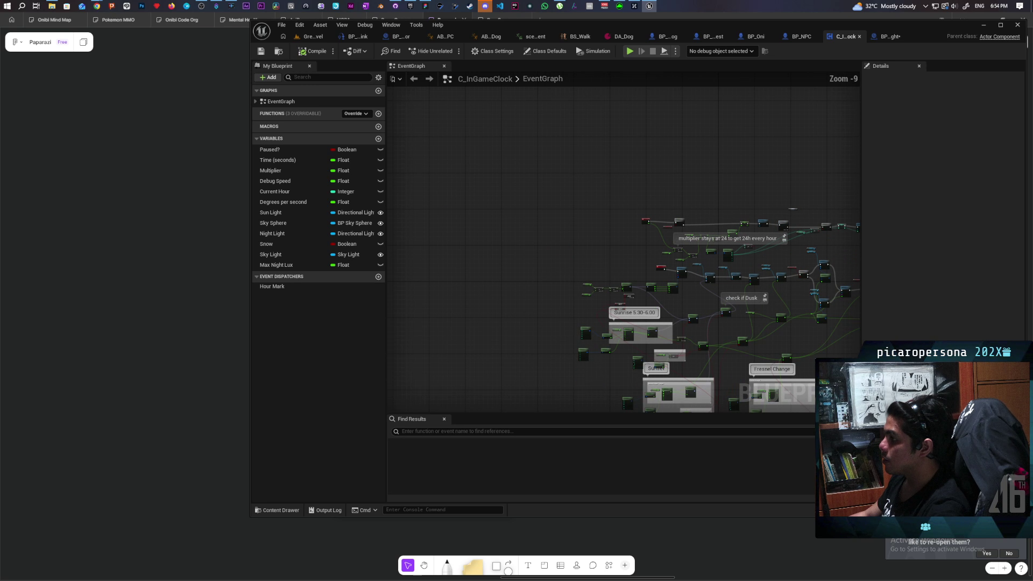
pyautogui.scroll(3, 620, 258)
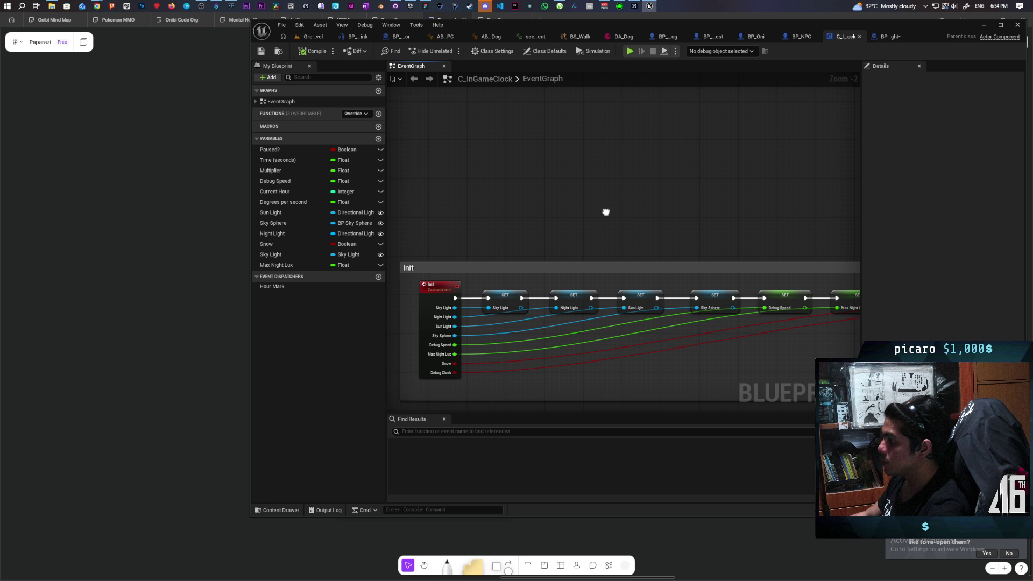
pyautogui.moveTo(606, 212); pyautogui.dragTo(586, 206)
pyautogui.scroll(-1, 532, 223)
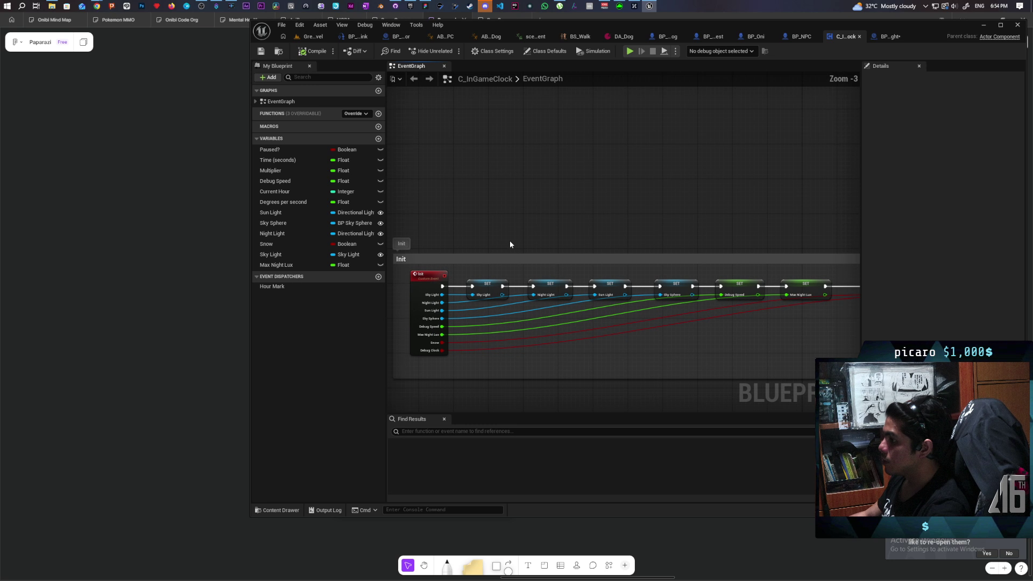
pyautogui.moveTo(508, 241); pyautogui.dragTo(505, 276)
pyautogui.rightClick(422, 321)
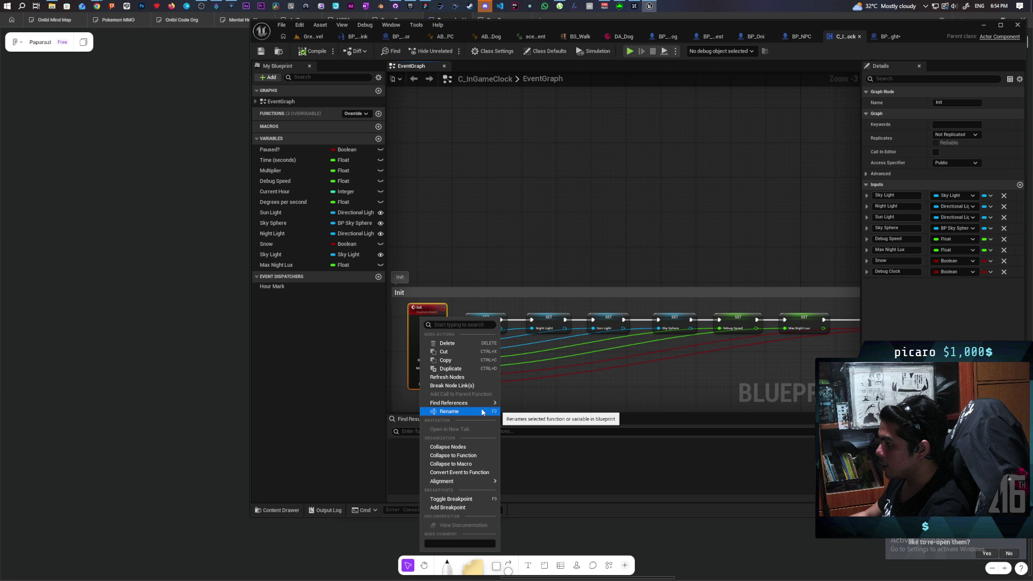
pyautogui.moveTo(482, 402)
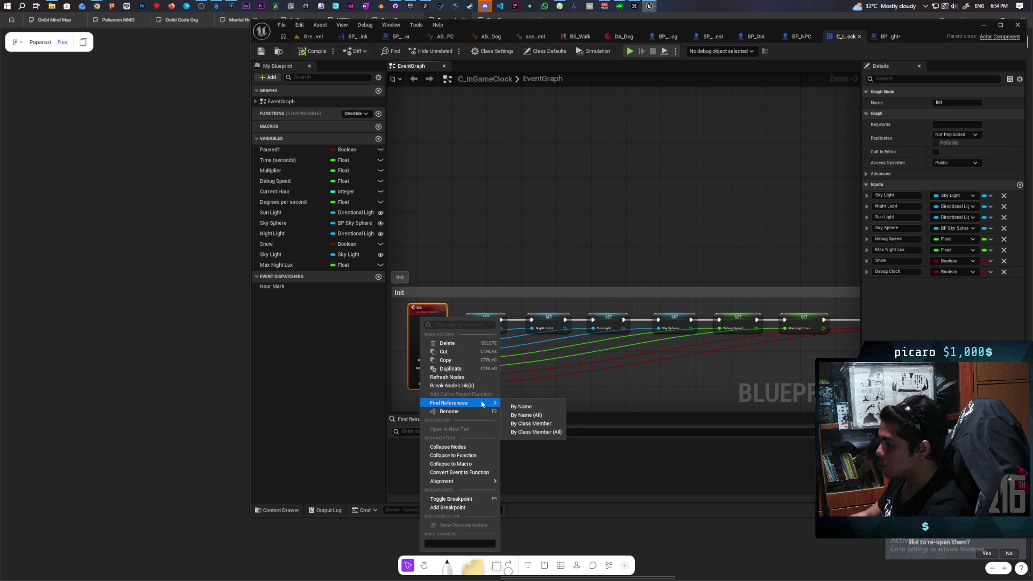
pyautogui.click(533, 432)
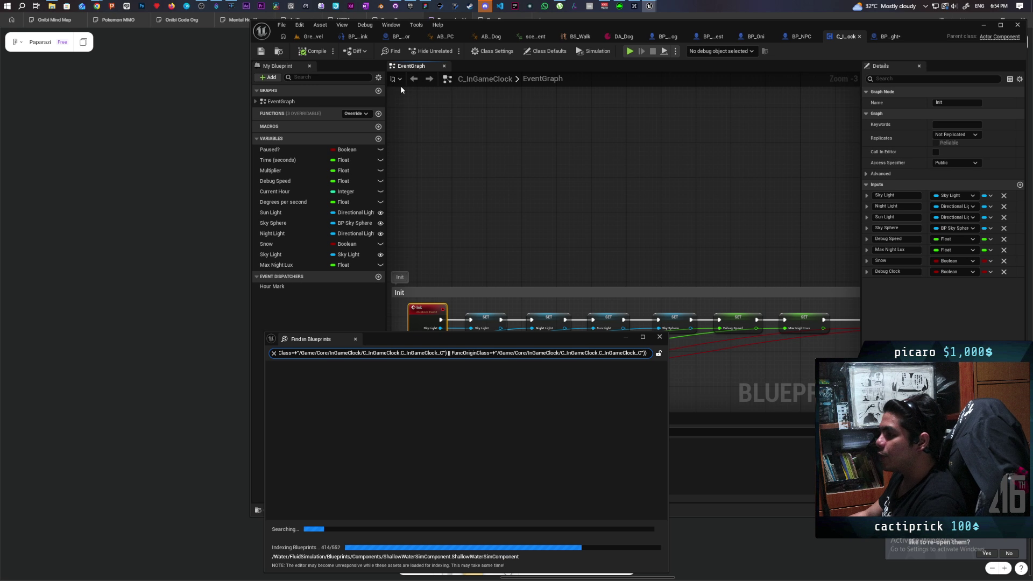
pyautogui.click(659, 338)
pyautogui.click(312, 37)
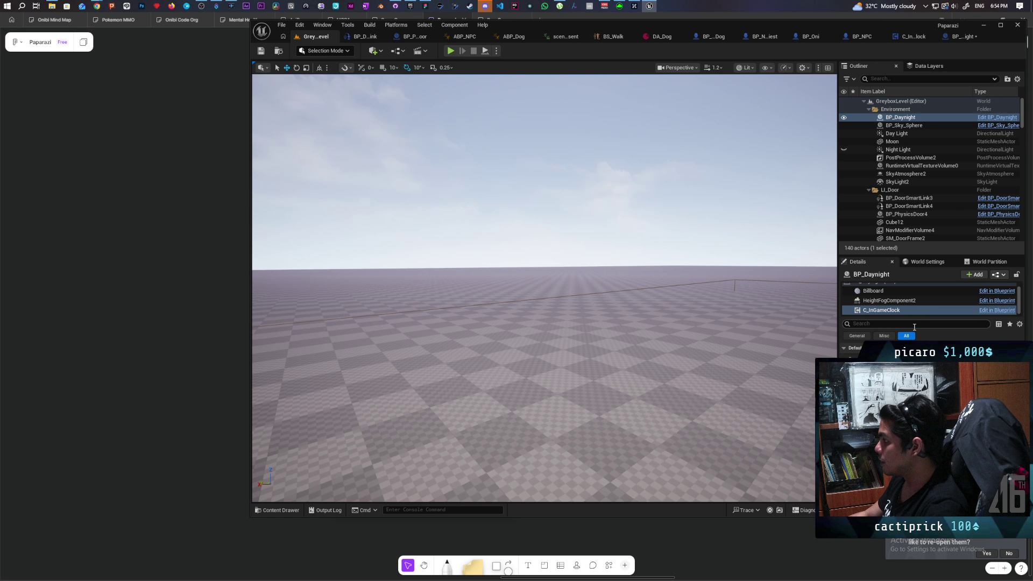
# Step: In BP_Daynight's EventGraph, add a C_InGameClock reference and a Set Component Tick Enabled node
pyautogui.doubleClick(881, 310)
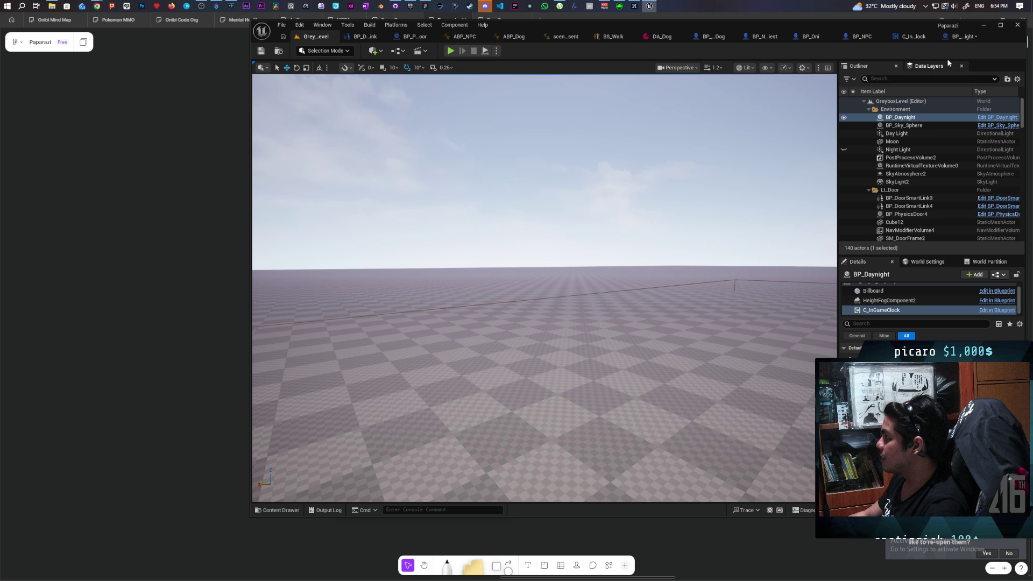
pyautogui.scroll(-2, 584, 222)
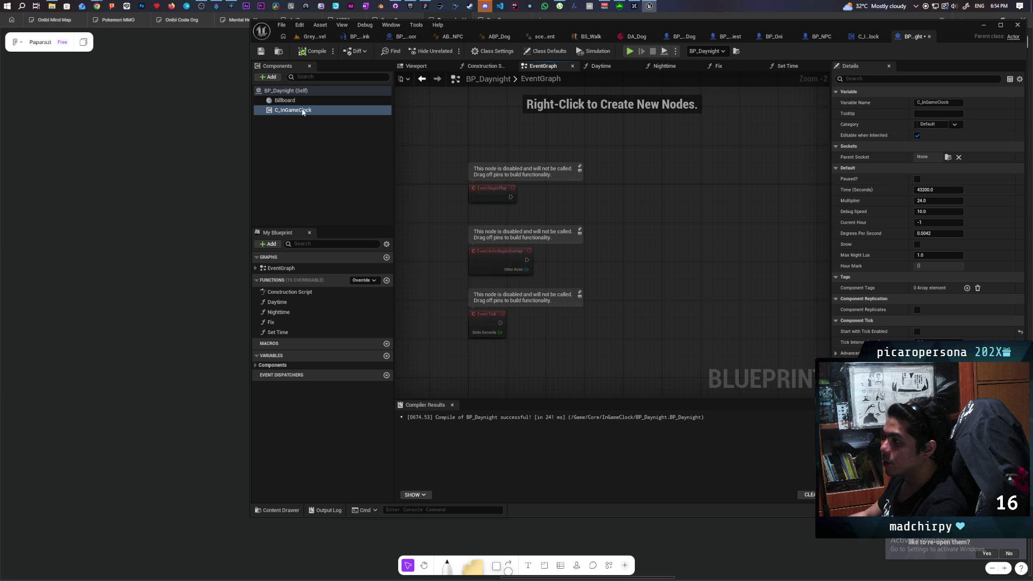
pyautogui.moveTo(303, 111)
pyautogui.mouseDown()
pyautogui.moveTo(709, 243)
pyautogui.moveTo(590, 214)
pyautogui.moveTo(632, 223)
pyautogui.mouseUp()
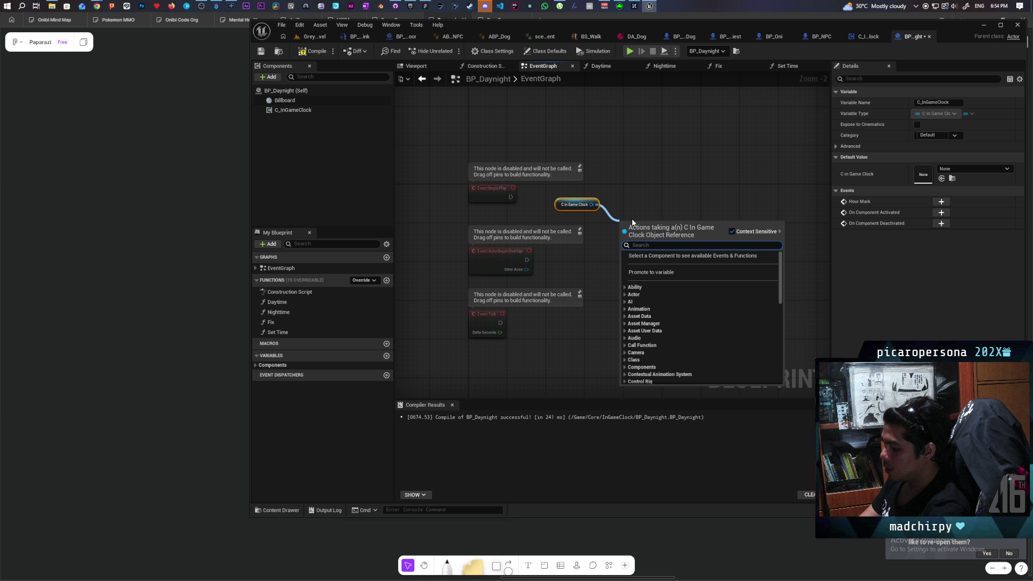
pyautogui.write('enable t')
pyautogui.write('i')
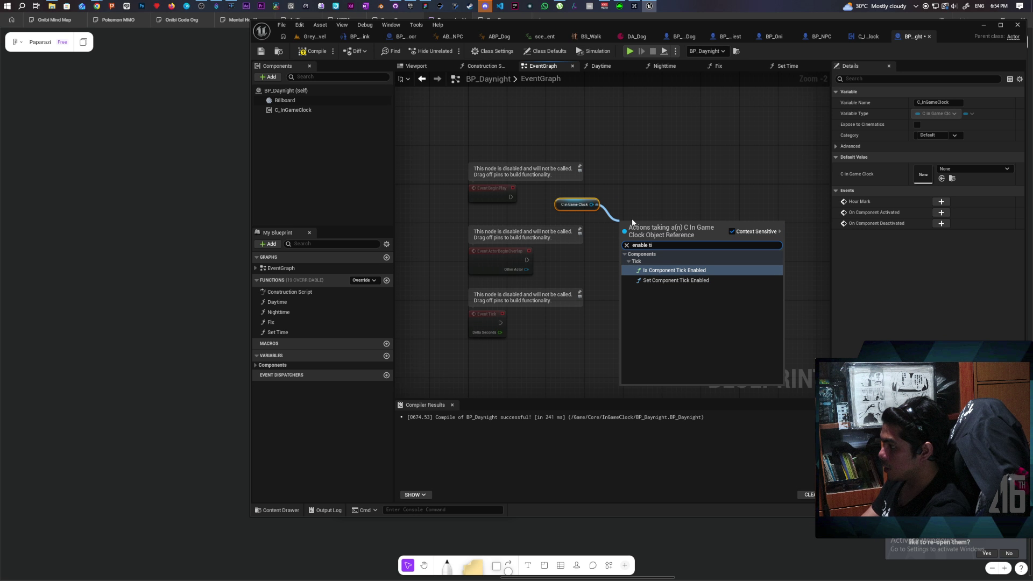
pyautogui.press('Down')
pyautogui.press('Return')
# Step: Wire BeginPlay into Set Component Tick Enabled, check Enabled, and save BP_Daynight
pyautogui.scroll(2, 550, 197)
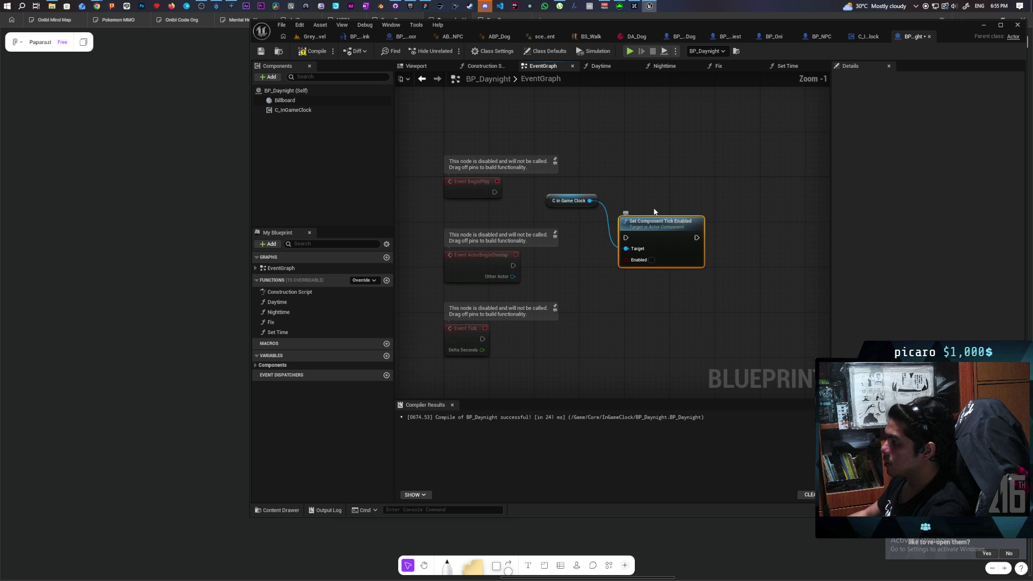
pyautogui.moveTo(557, 199); pyautogui.dragTo(564, 225)
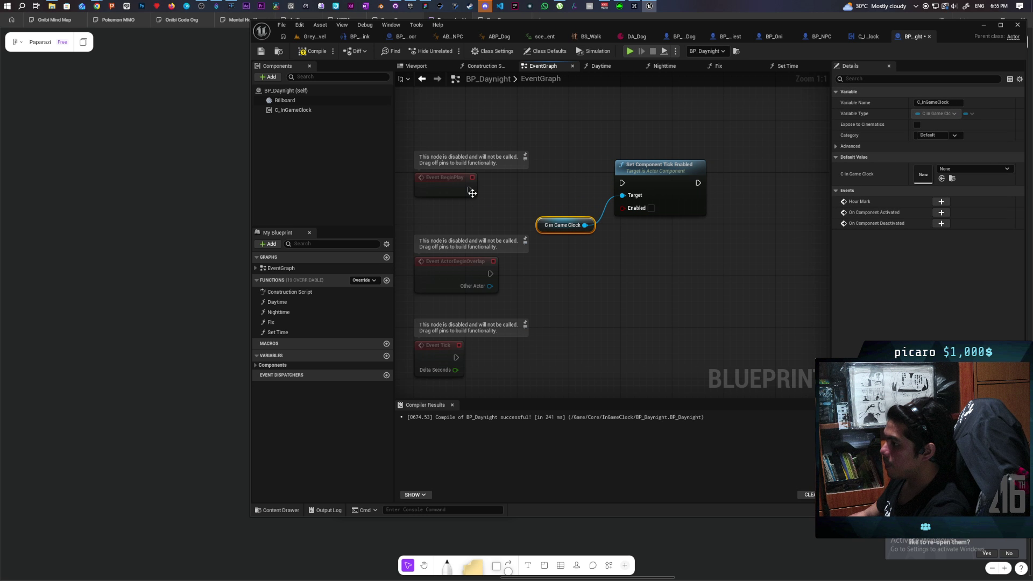
pyautogui.click(661, 193)
pyautogui.moveTo(660, 192); pyautogui.dragTo(667, 199)
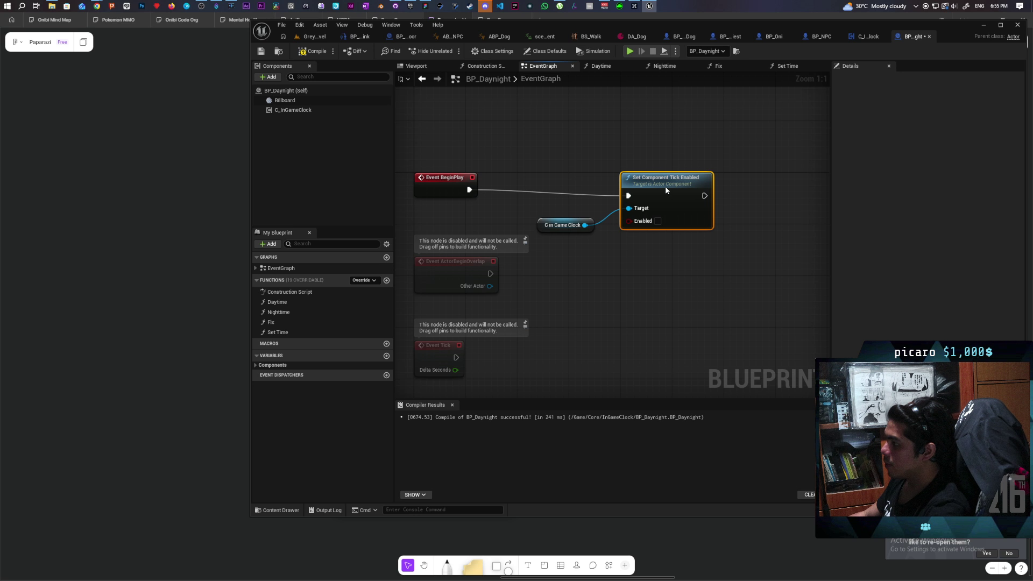
pyautogui.click(611, 176)
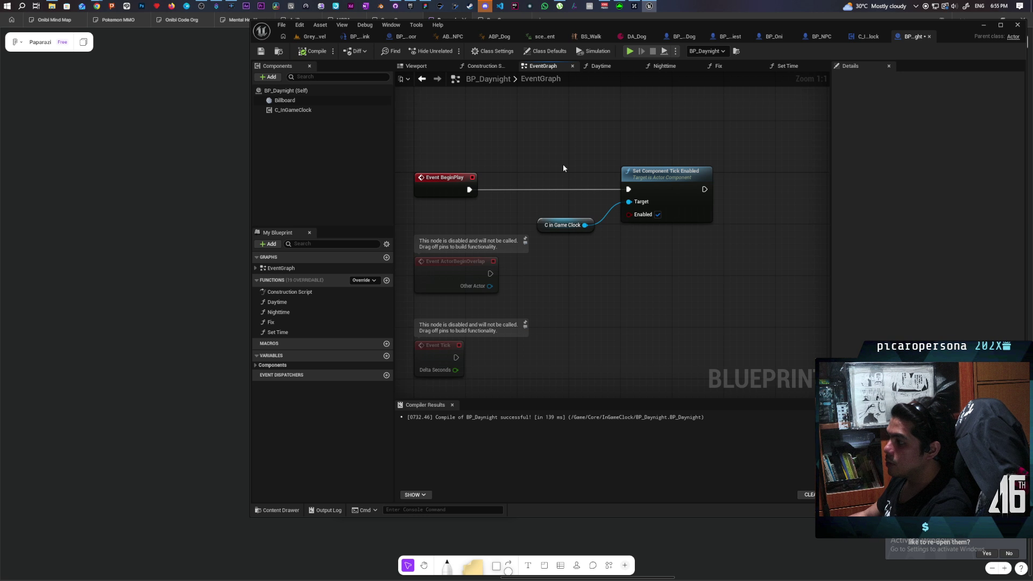
pyautogui.hotkey('ctrl', 's')
# Step: In BP_Daynight, chain a SET Time (Seconds) node for C_InGameClock after BeginPlay
pyautogui.click(870, 36)
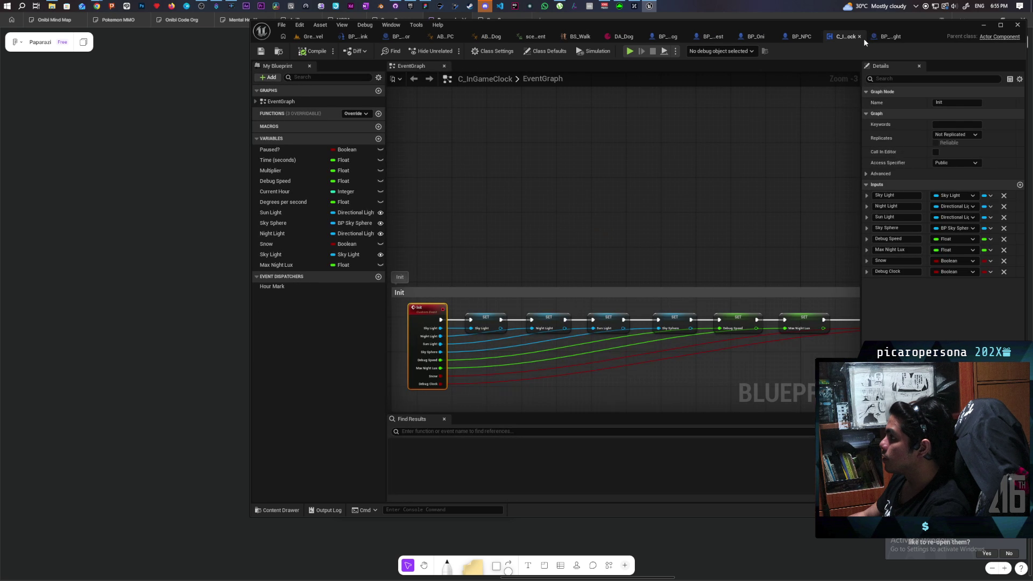
pyautogui.scroll(-3, 654, 236)
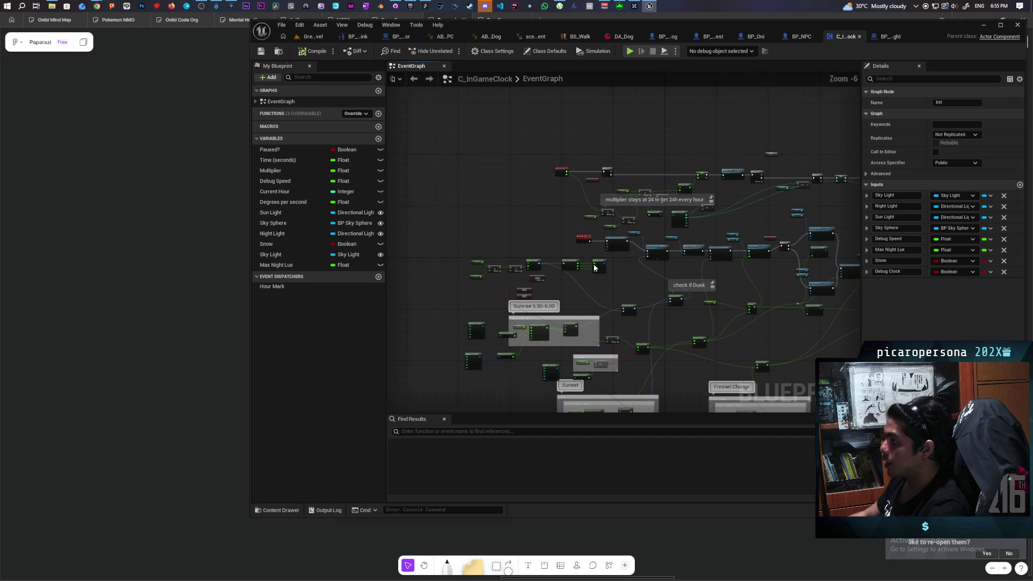
pyautogui.scroll(5, 517, 306)
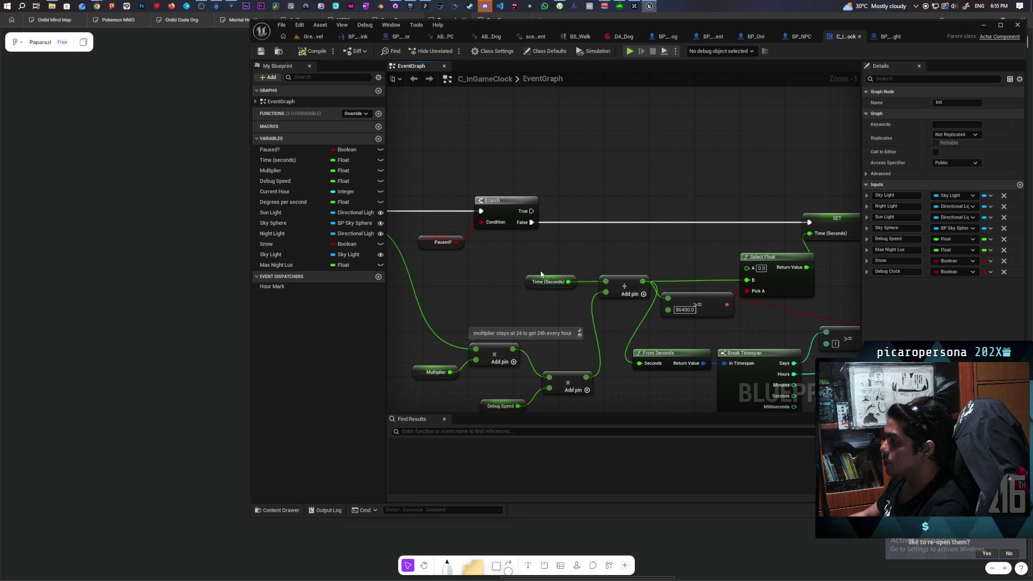
pyautogui.click(890, 37)
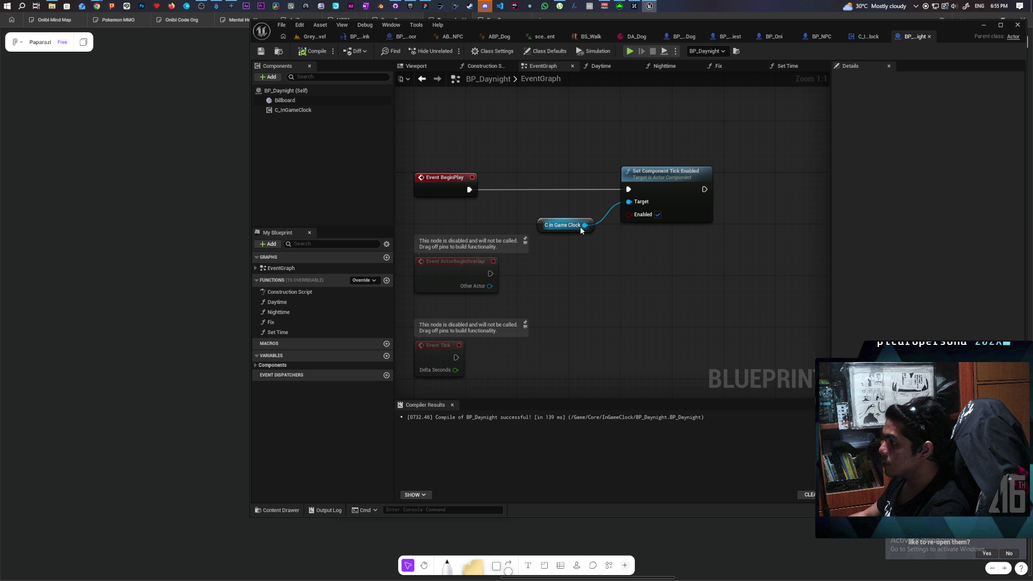
pyautogui.moveTo(603, 268); pyautogui.dragTo(599, 265)
pyautogui.click(640, 295)
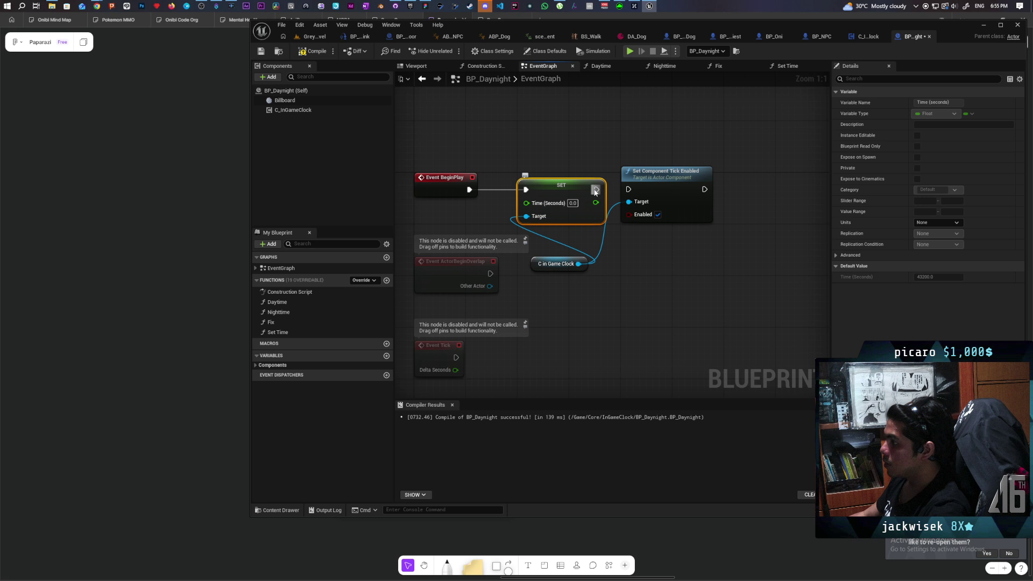
pyautogui.moveTo(628, 192); pyautogui.dragTo(628, 190)
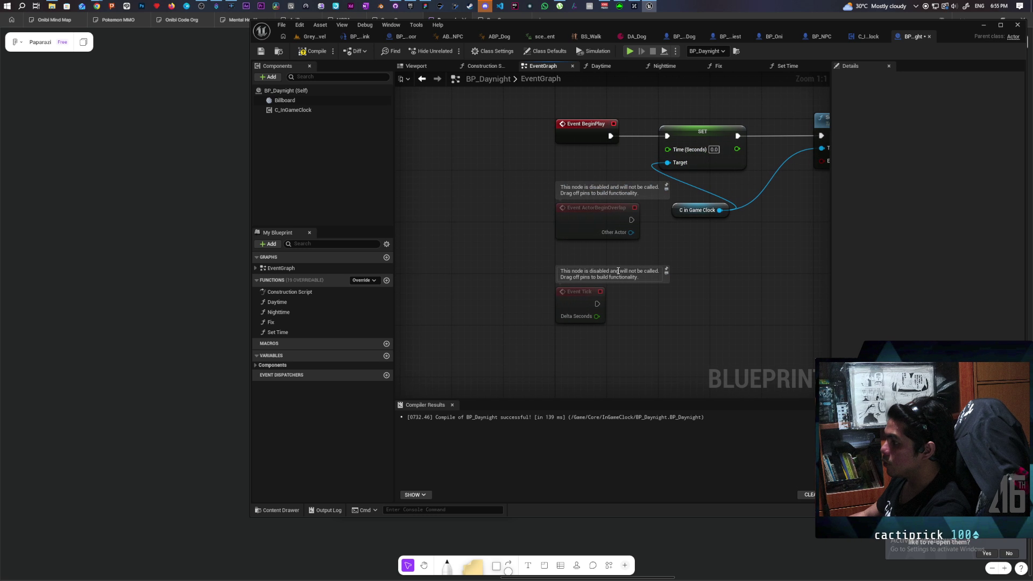
pyautogui.moveTo(550, 200); pyautogui.dragTo(605, 314)
pyautogui.moveTo(587, 216); pyautogui.dragTo(580, 306)
pyautogui.moveTo(581, 224); pyautogui.dragTo(562, 263)
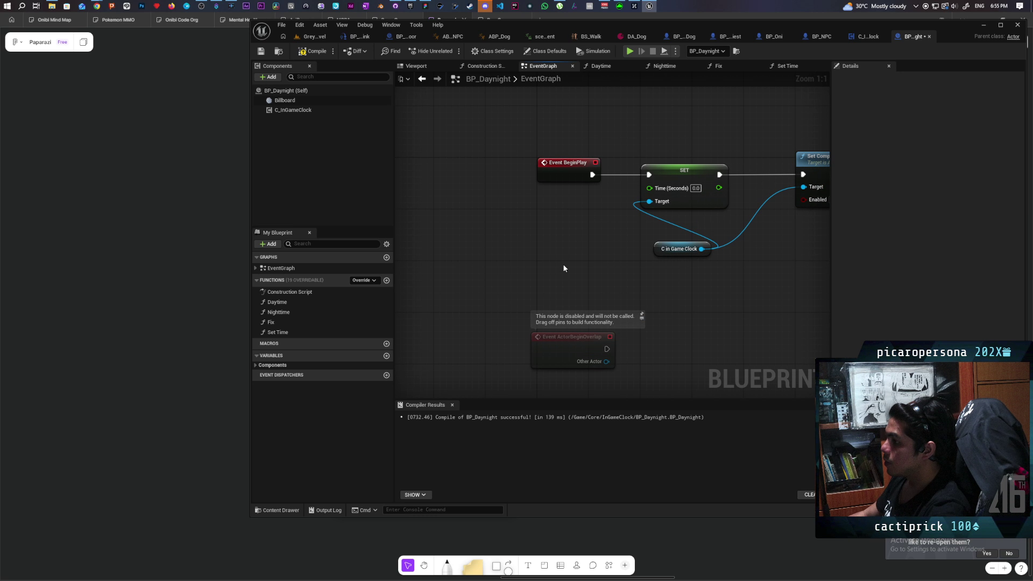
# Step: Add a From Hours node, split its result, and wire Seconds into Time (Seconds)
pyautogui.rightClick(517, 241)
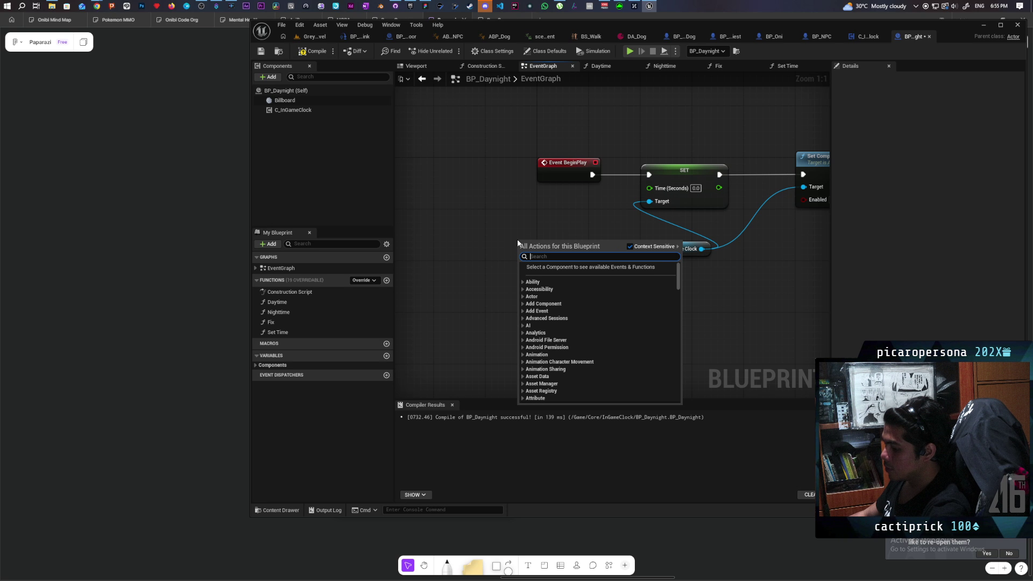
pyautogui.write('from')
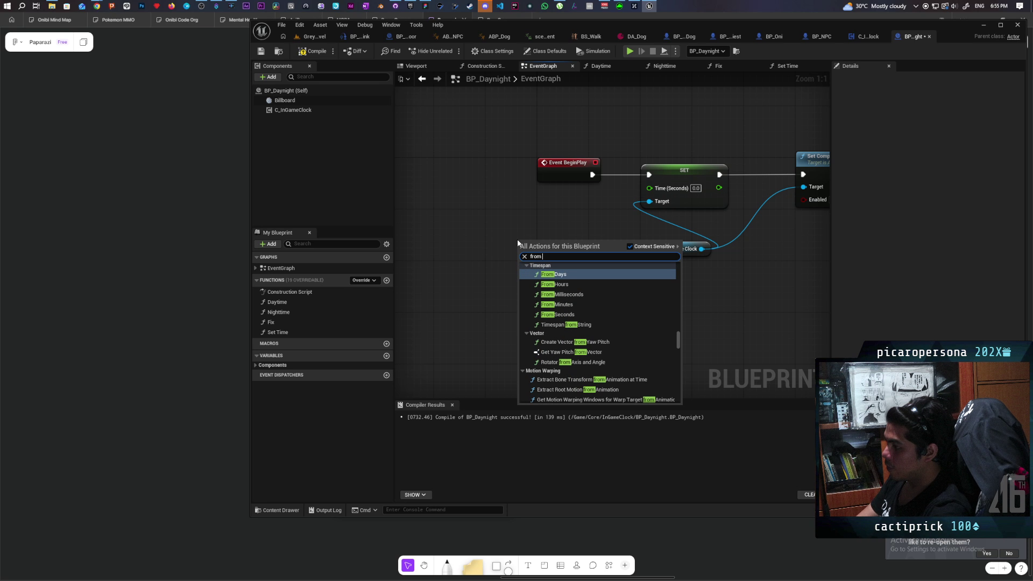
pyautogui.write(' hours')
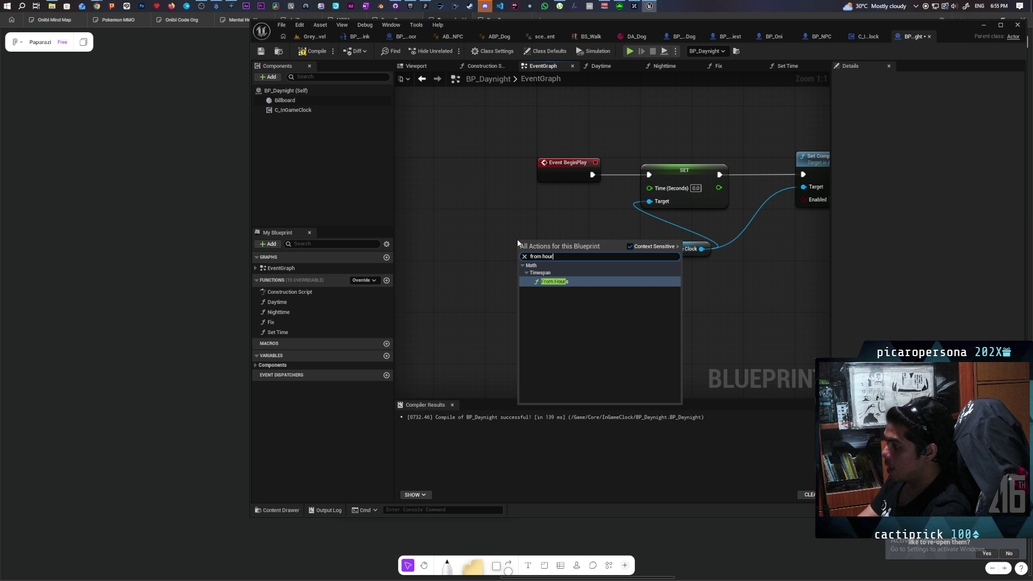
pyautogui.press('Return')
pyautogui.moveTo(566, 247); pyautogui.dragTo(495, 227)
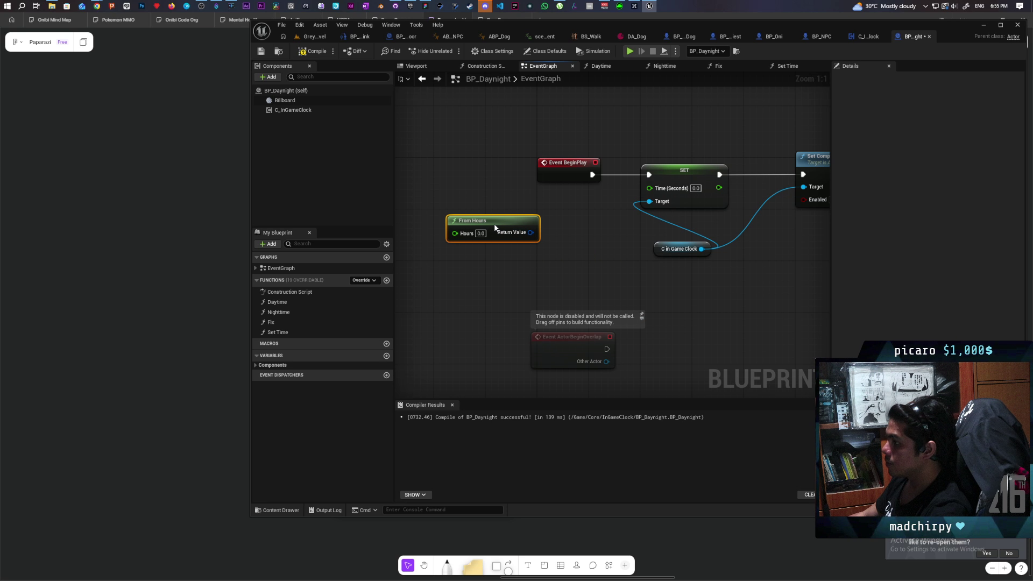
pyautogui.rightClick(529, 232)
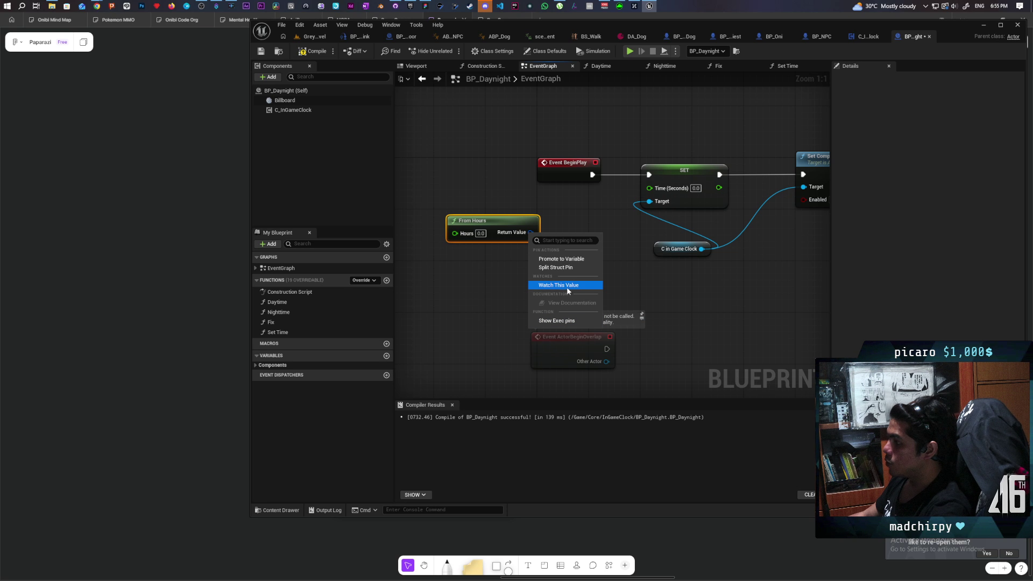
pyautogui.click(571, 268)
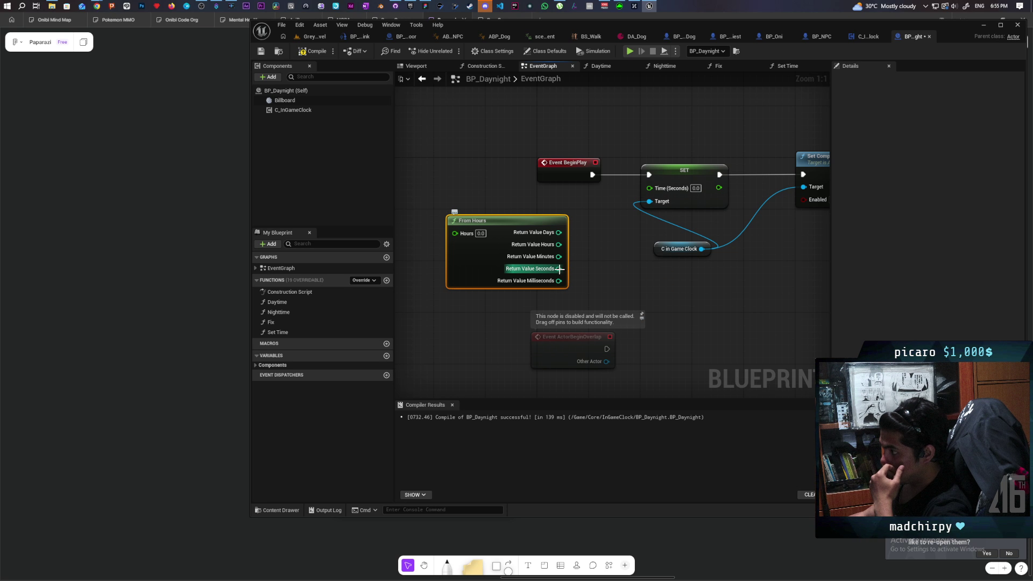
pyautogui.moveTo(638, 193); pyautogui.dragTo(649, 188)
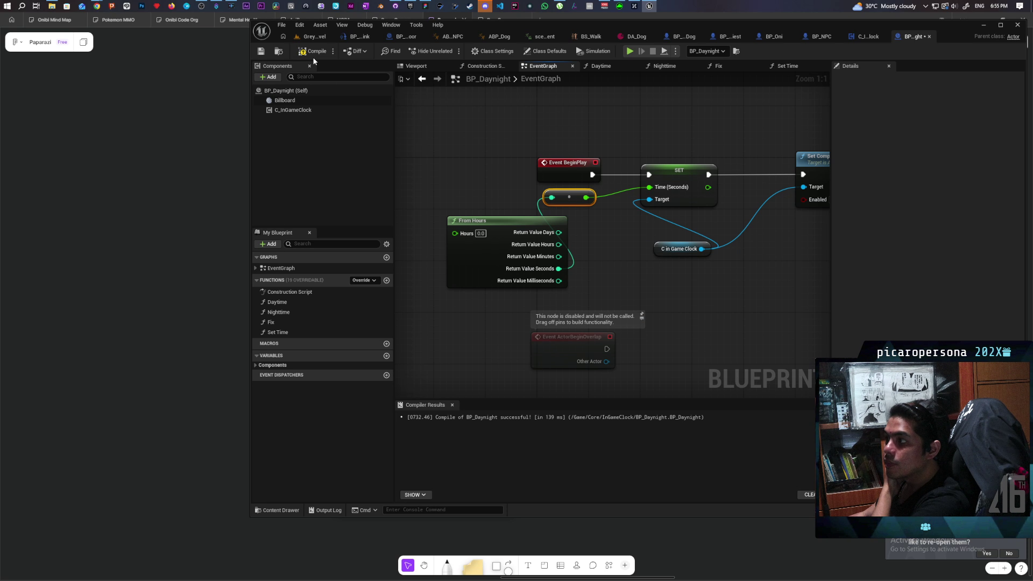
# Step: Promote the Hours input to a variable, compile, set its default to 12, and return to the level
pyautogui.moveTo(431, 170); pyautogui.dragTo(589, 245)
pyautogui.moveTo(525, 237); pyautogui.dragTo(524, 237)
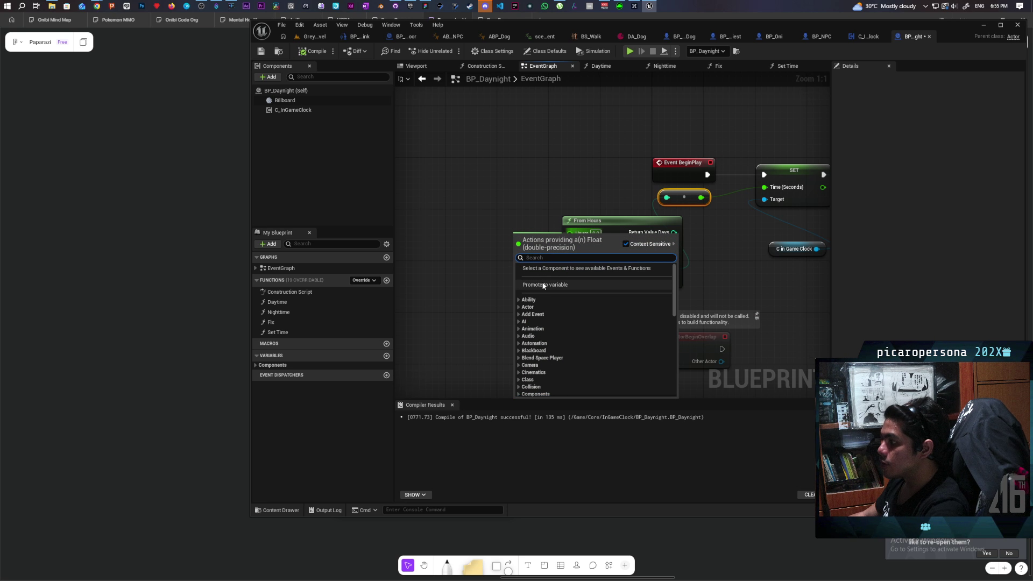
pyautogui.click(560, 285)
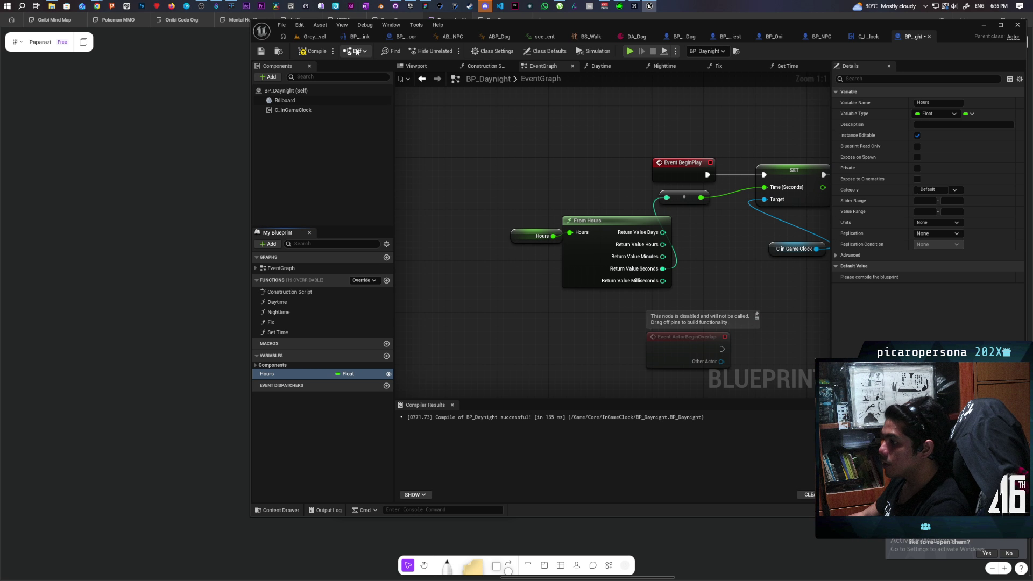
pyautogui.press('F7')
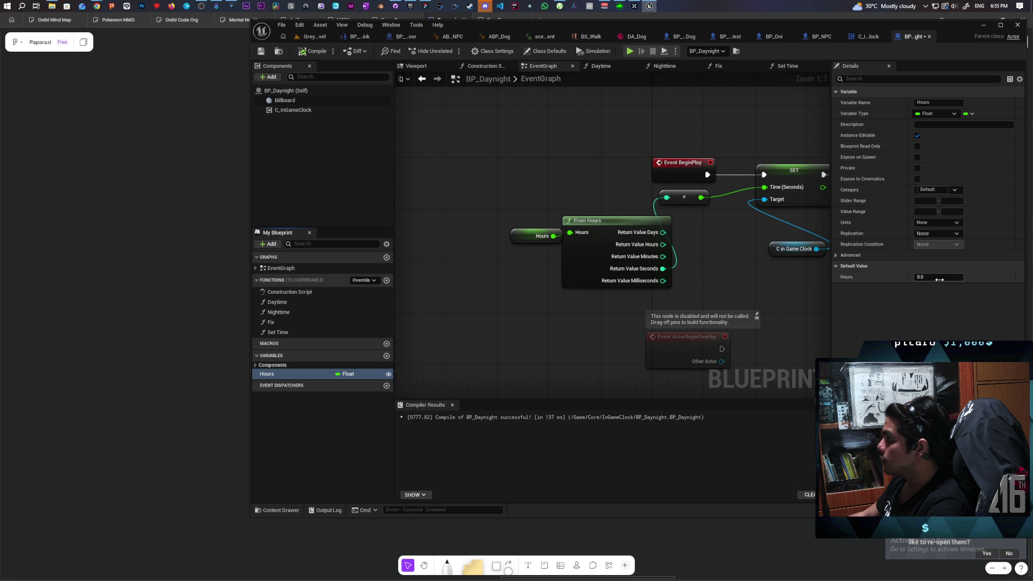
pyautogui.click(939, 277)
pyautogui.write('12')
pyautogui.press('Return')
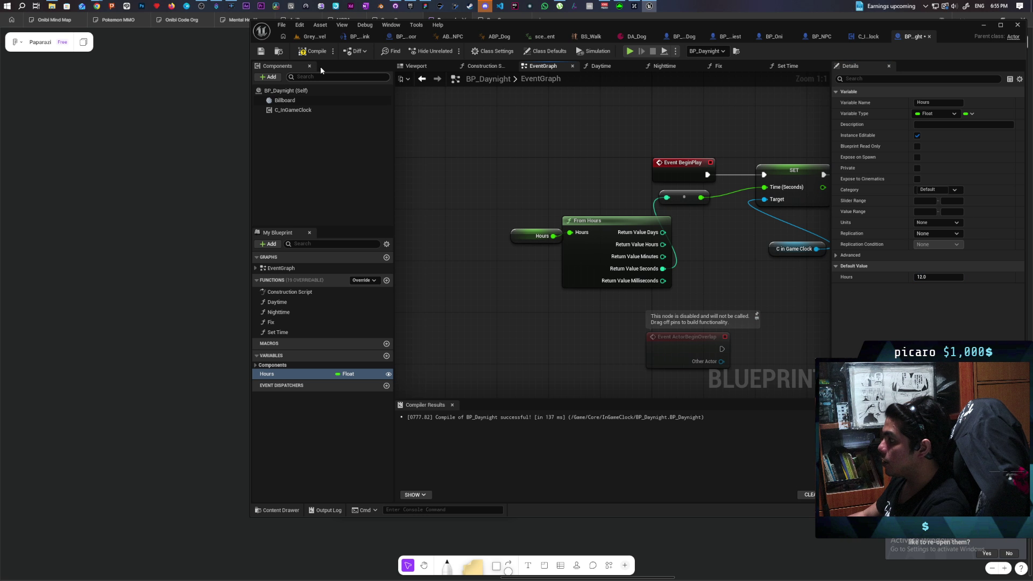
pyautogui.click(316, 37)
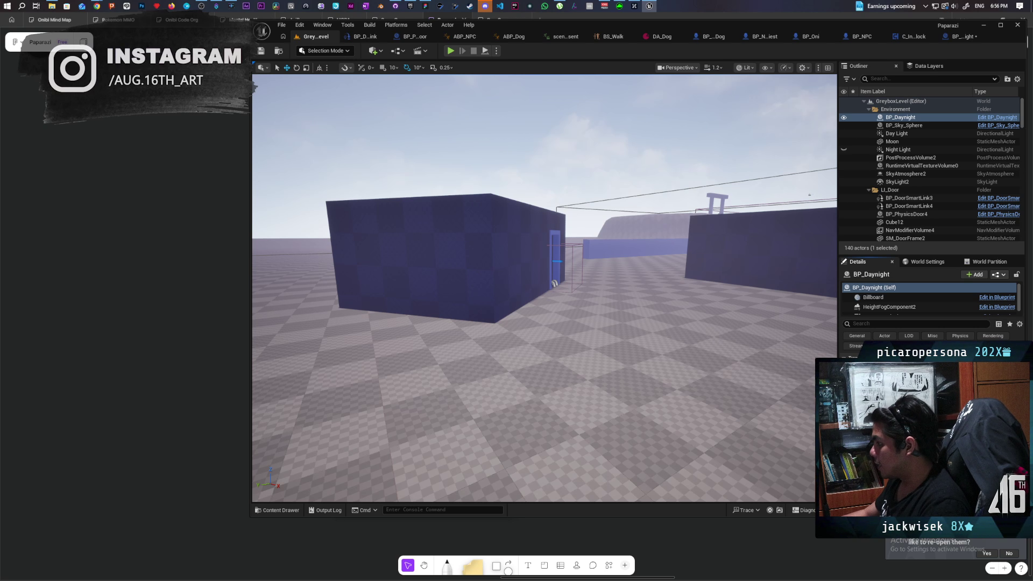
# Step: Save, run and stop a play-in-editor test, then select BP_Daynight's C_InGameClock component
pyautogui.hotkey('ctrl', 's')
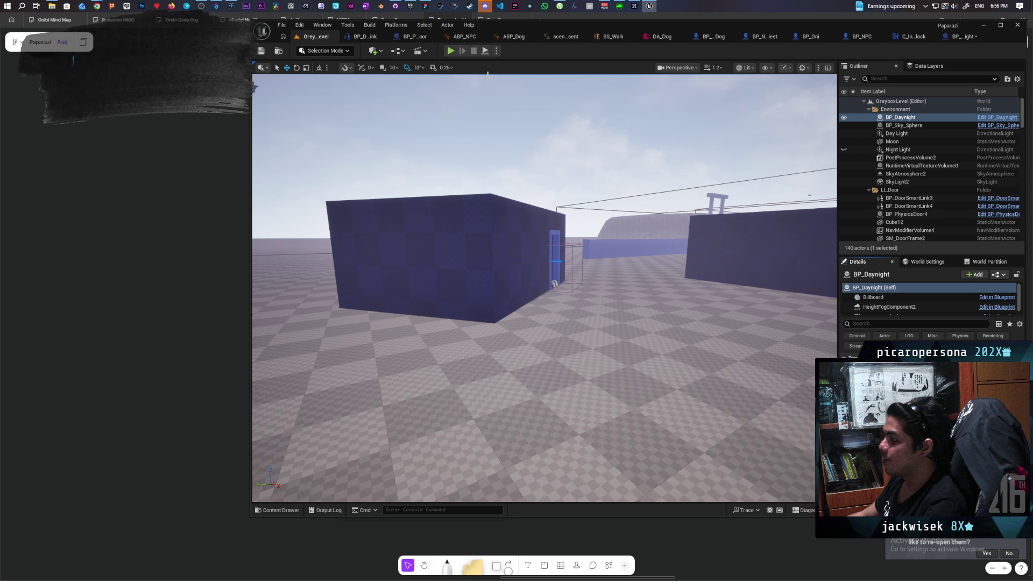
pyautogui.click(450, 51)
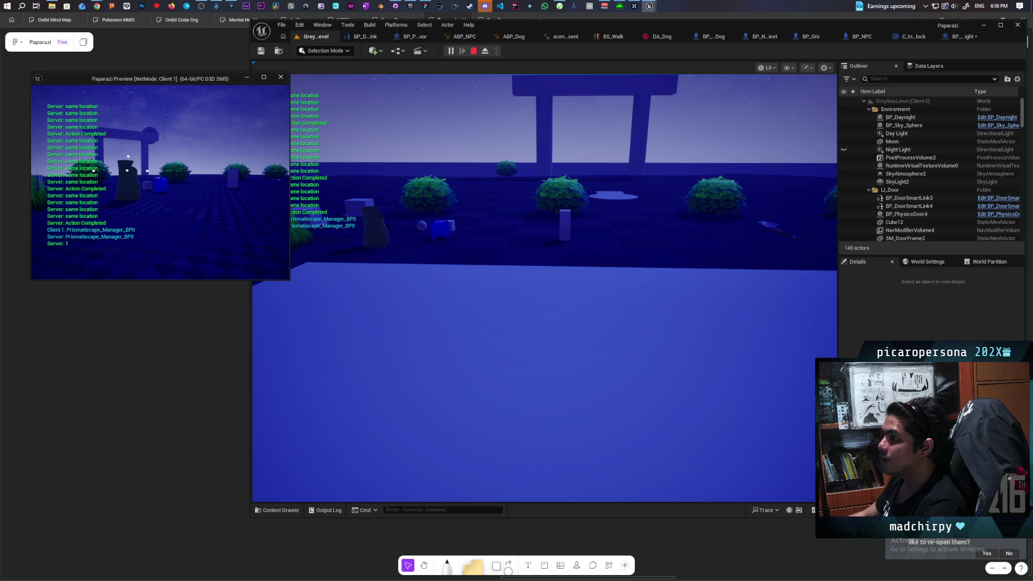
pyautogui.press('Escape')
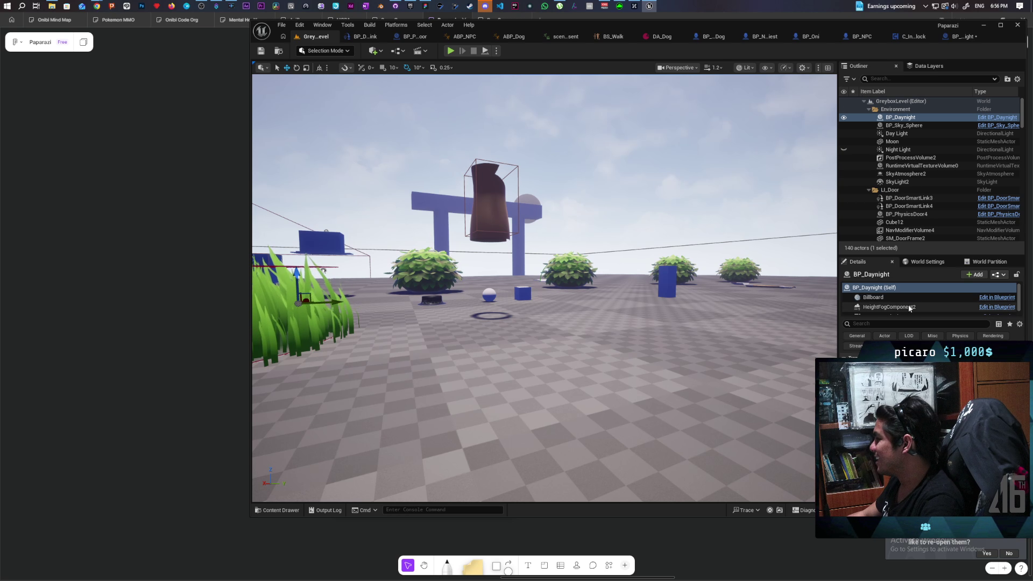
pyautogui.click(892, 313)
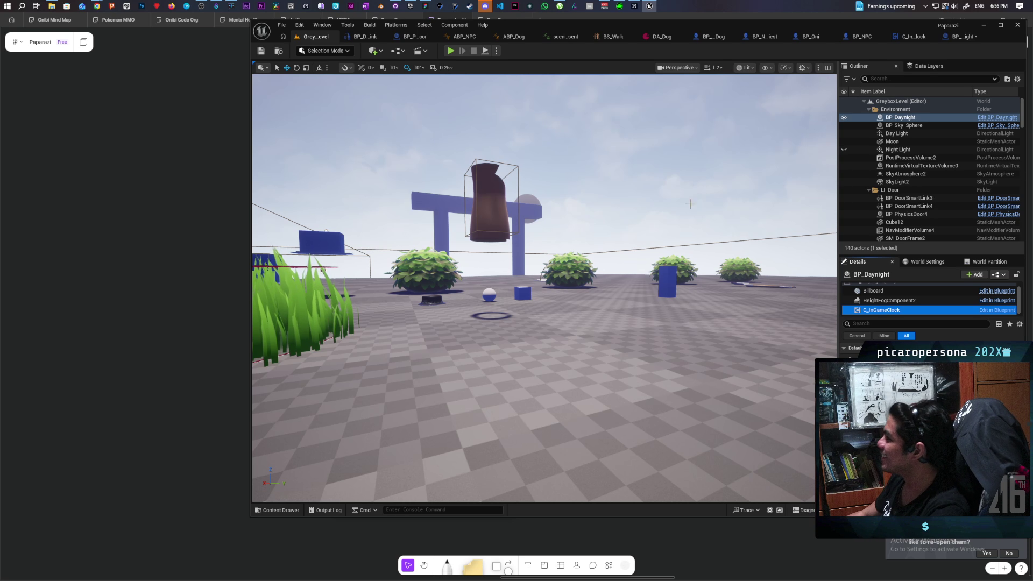
# Step: In BP_Daynight, rearrange the multiply and Hours nodes and disconnect Seconds from the conversion node
pyautogui.click(961, 37)
pyautogui.scroll(-1, 683, 280)
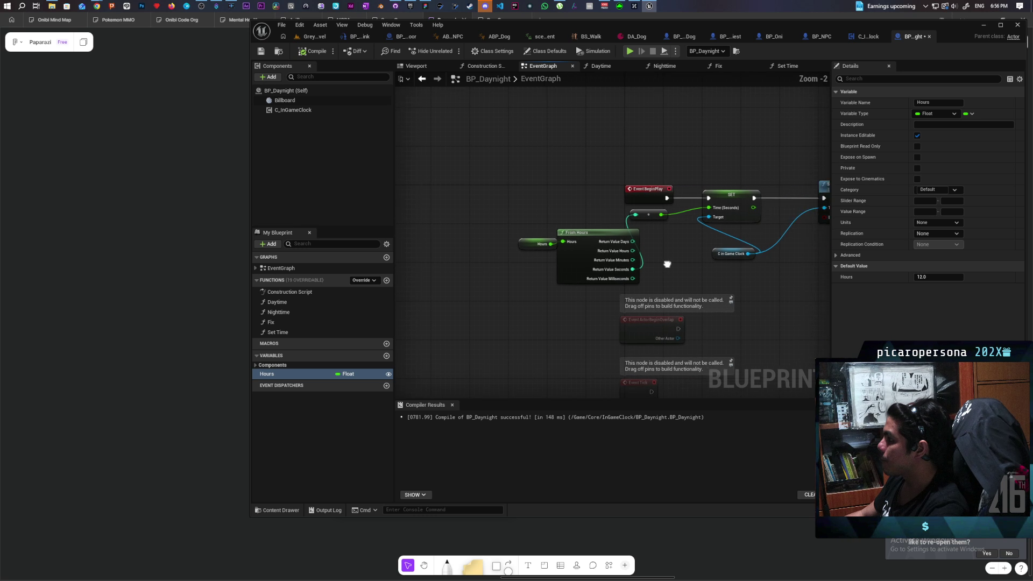
pyautogui.moveTo(548, 213); pyautogui.dragTo(575, 229)
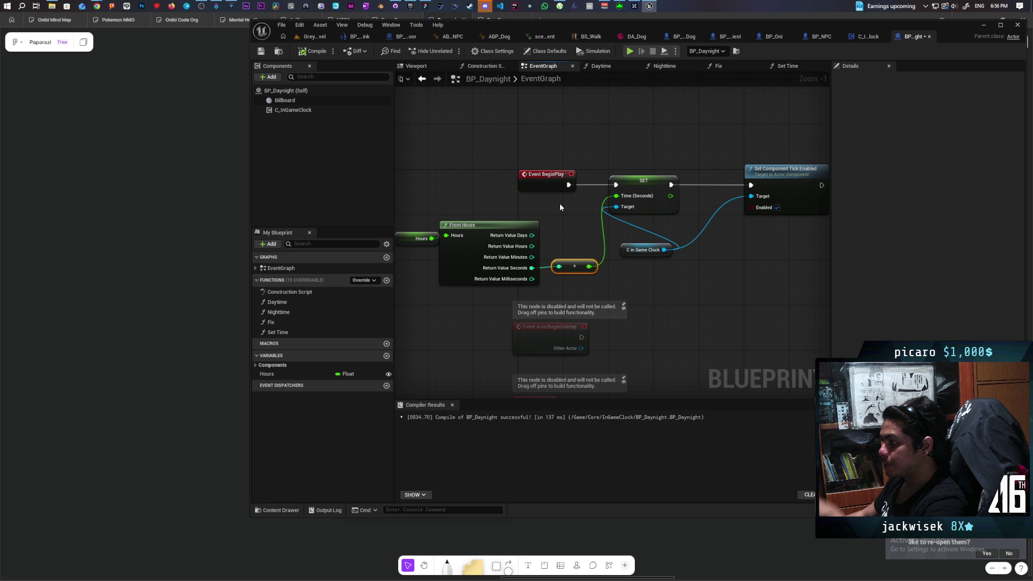
pyautogui.moveTo(488, 224); pyautogui.dragTo(550, 214)
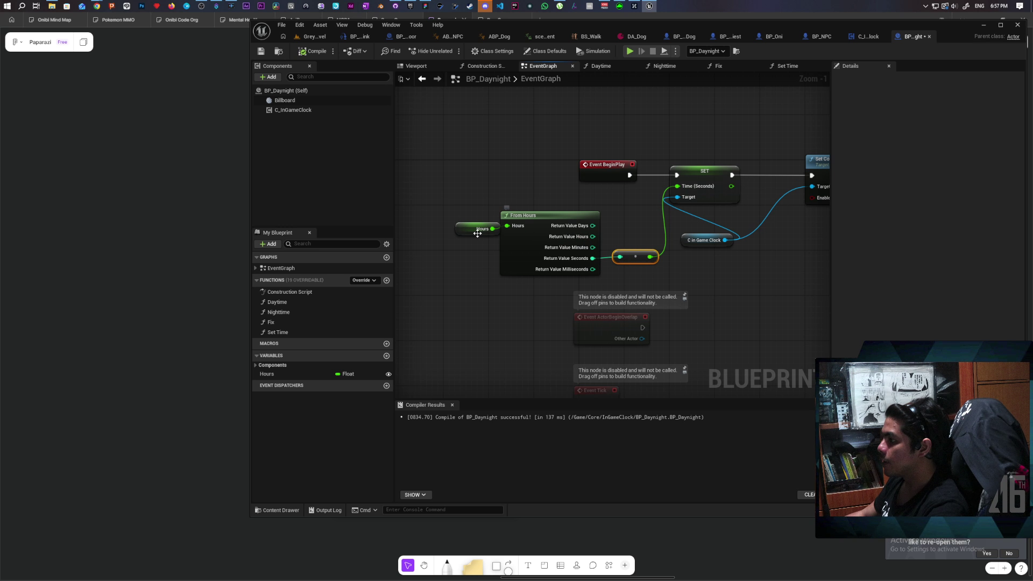
pyautogui.moveTo(460, 229); pyautogui.dragTo(438, 224)
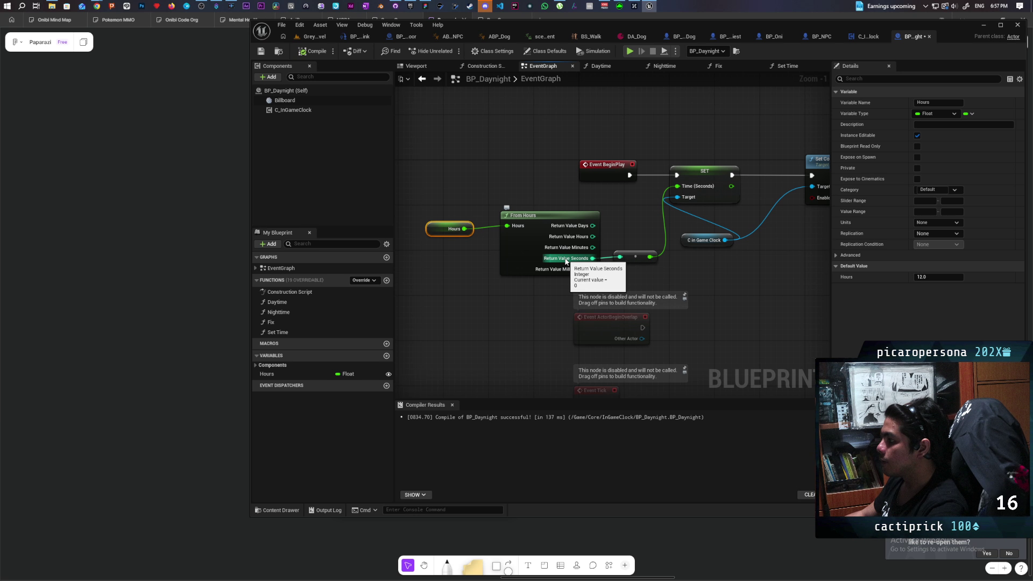
pyautogui.click(624, 257)
pyautogui.keyDown('alt'); pyautogui.click(592, 258); pyautogui.keyUp('alt')
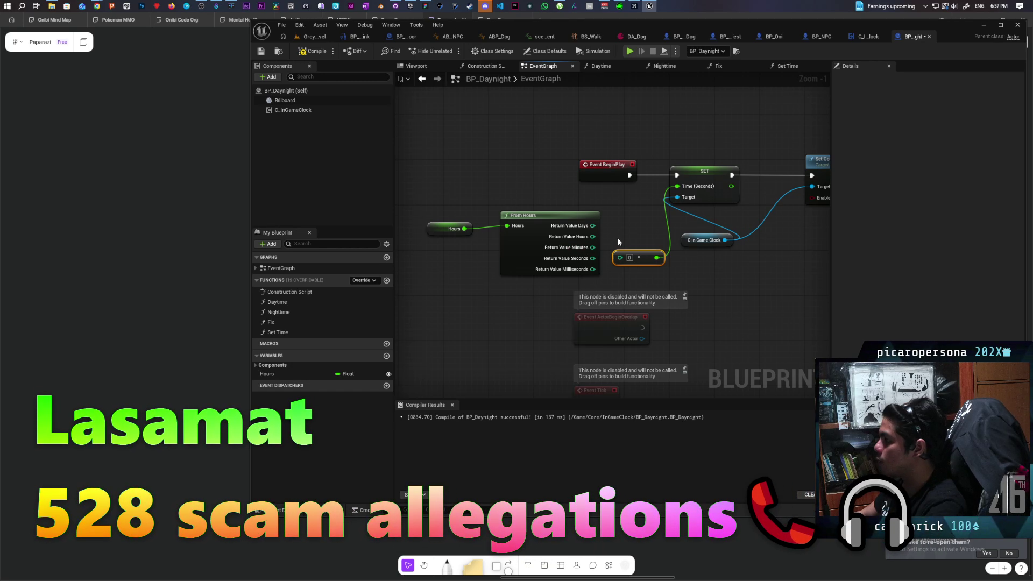
# Step: Recombine From Hours' outputs, wire a Get Total Seconds node into Time (Seconds), and delete the multiply node
pyautogui.rightClick(534, 241)
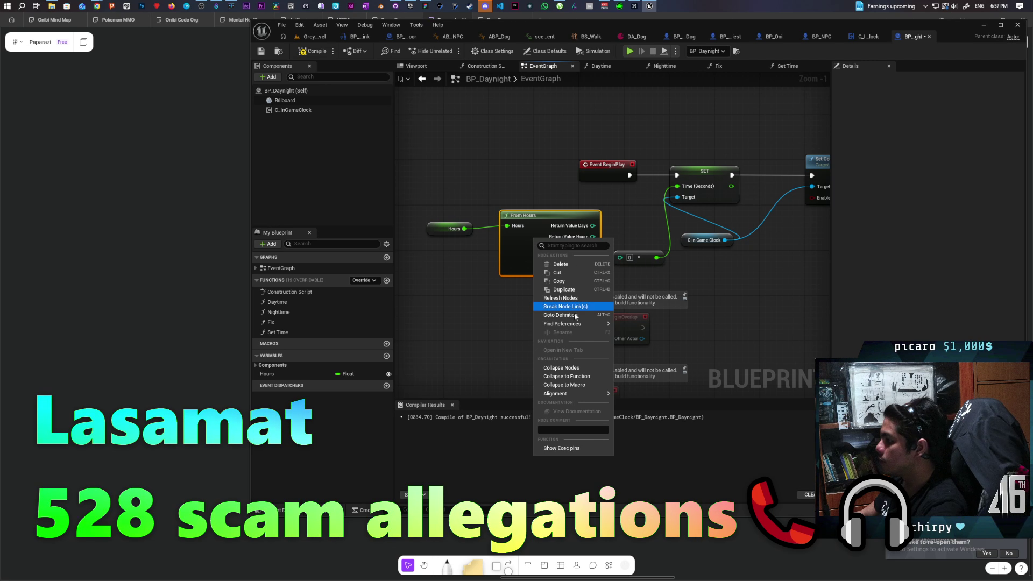
pyautogui.click(526, 255)
pyautogui.rightClick(594, 226)
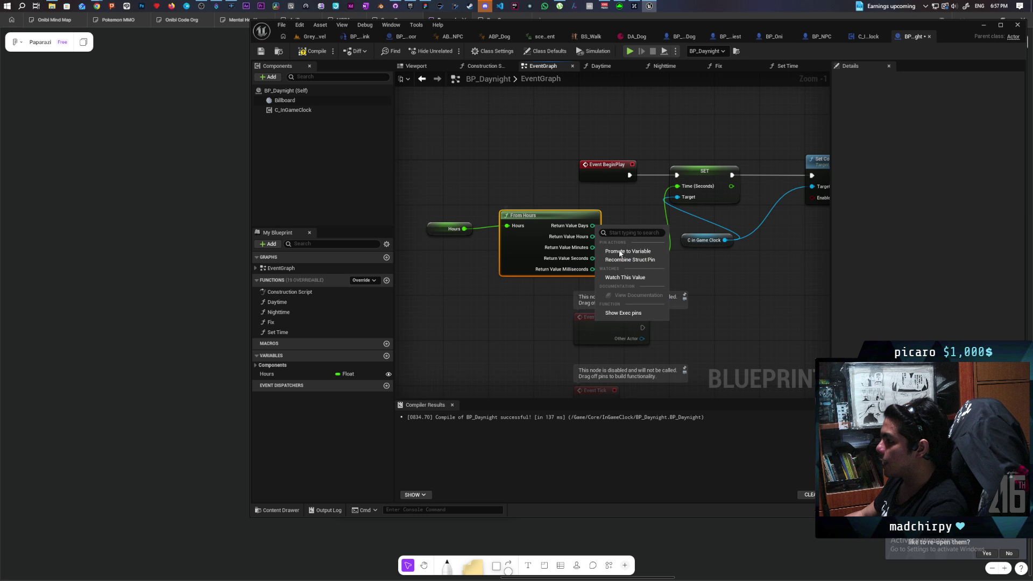
pyautogui.click(632, 260)
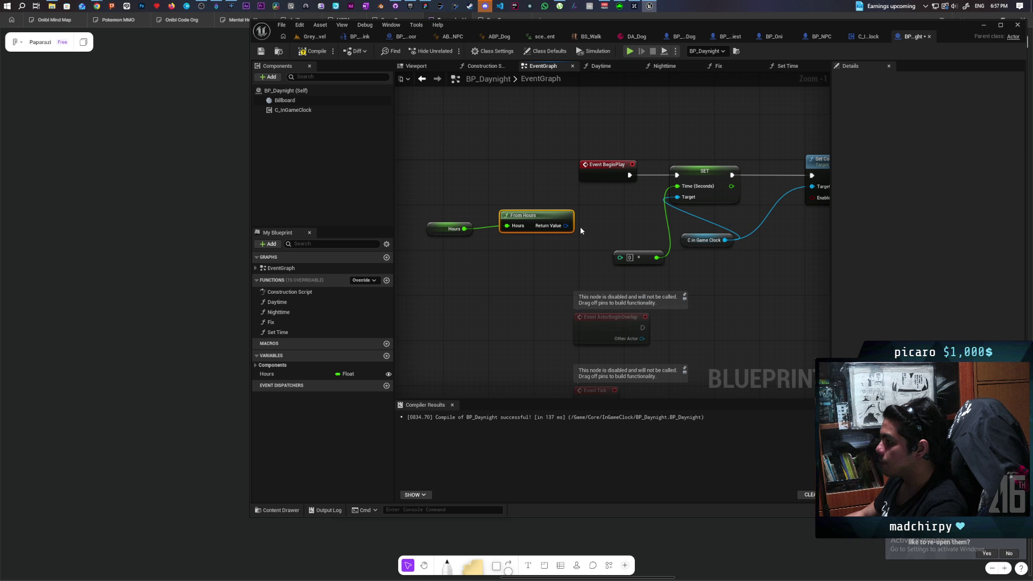
pyautogui.moveTo(570, 260); pyautogui.dragTo(571, 263)
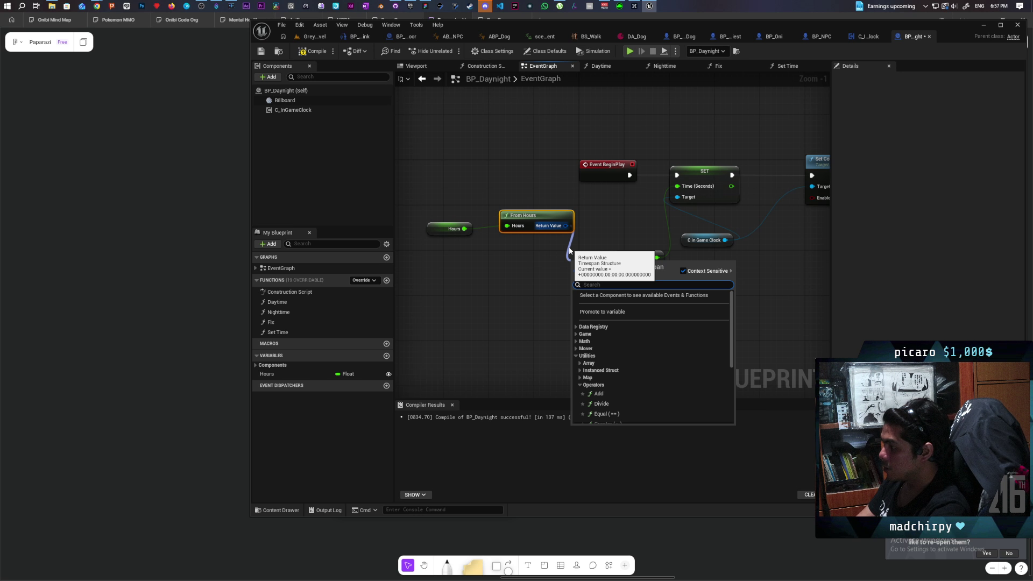
pyautogui.write('to sec')
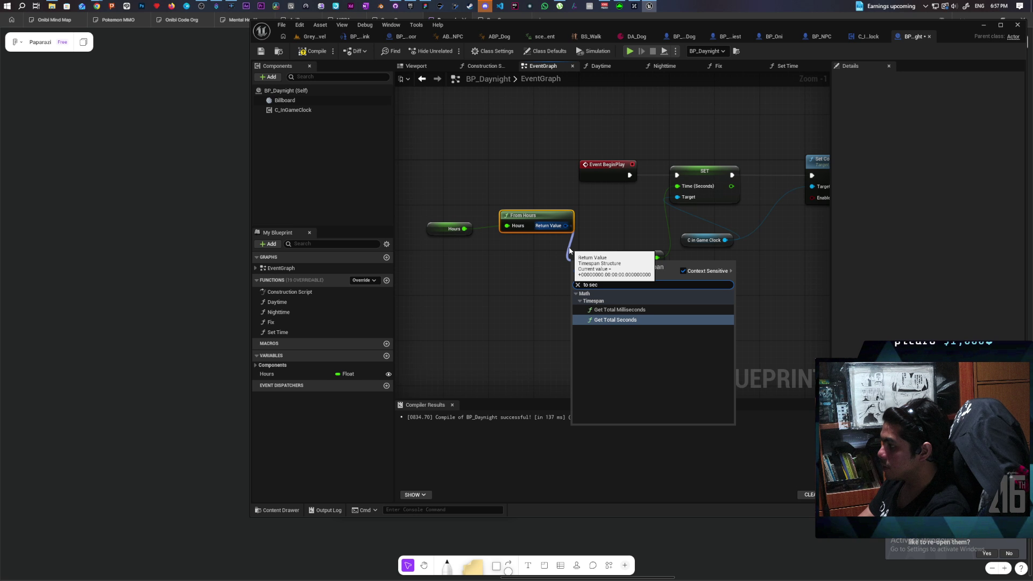
pyautogui.click(619, 319)
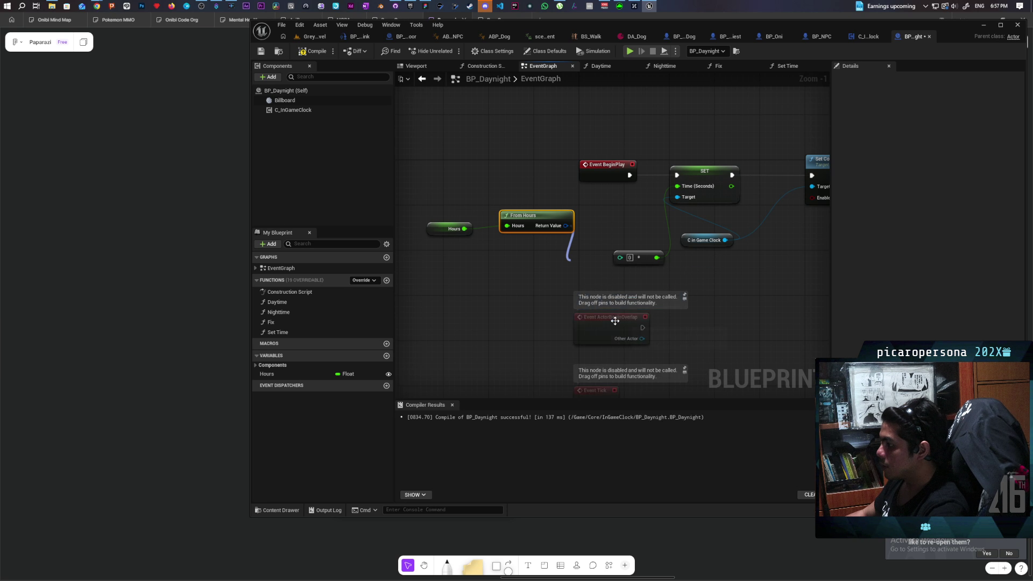
pyautogui.moveTo(570, 255); pyautogui.dragTo(588, 249)
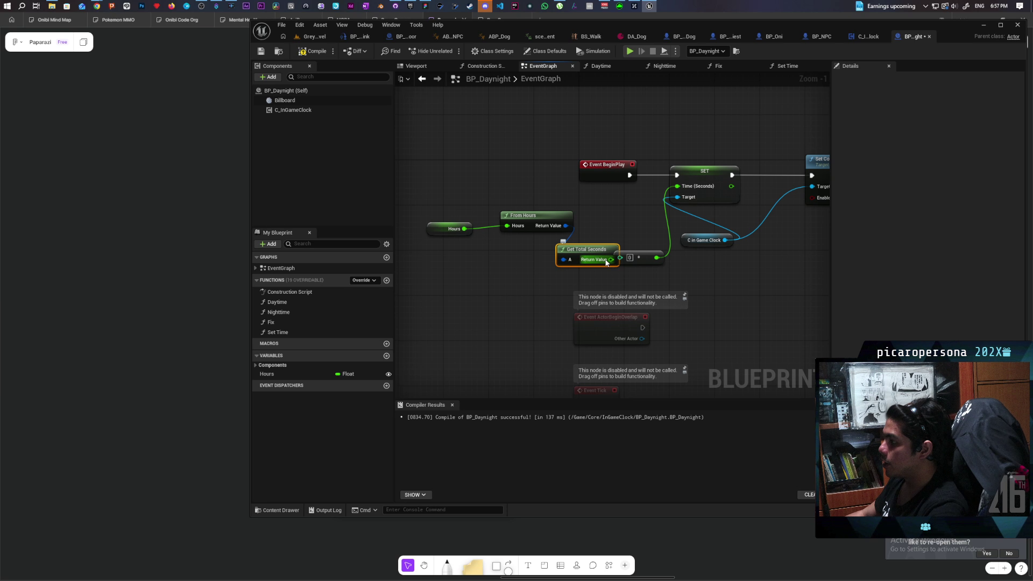
pyautogui.moveTo(681, 192); pyautogui.dragTo(678, 186)
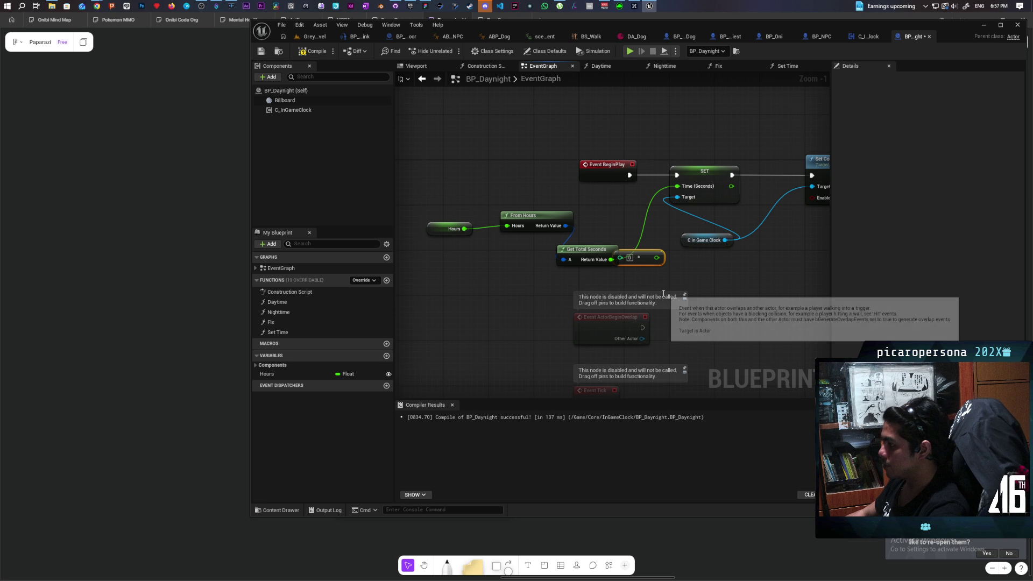
pyautogui.press('Delete')
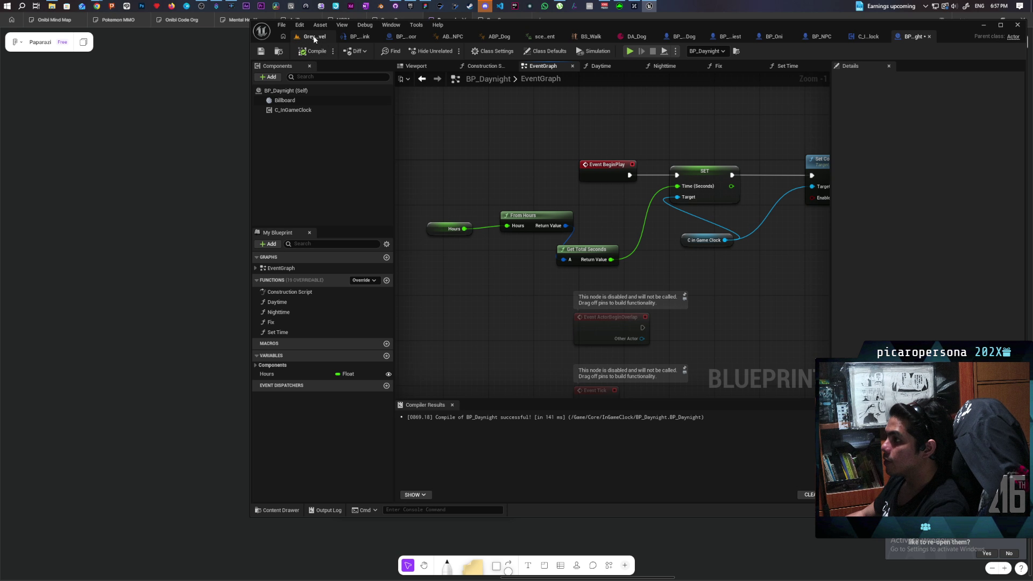
# Step: Play the Greybox level, walk the character past the pillar onto the blue floor, then stop
pyautogui.click(314, 37)
pyautogui.click(452, 52)
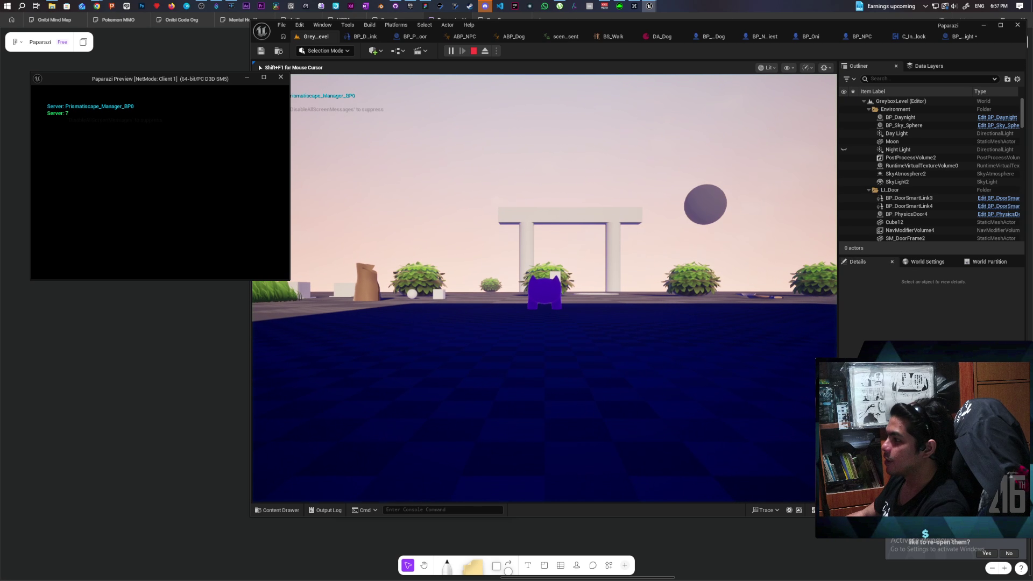
pyautogui.hotkey('alt', 'Tab')
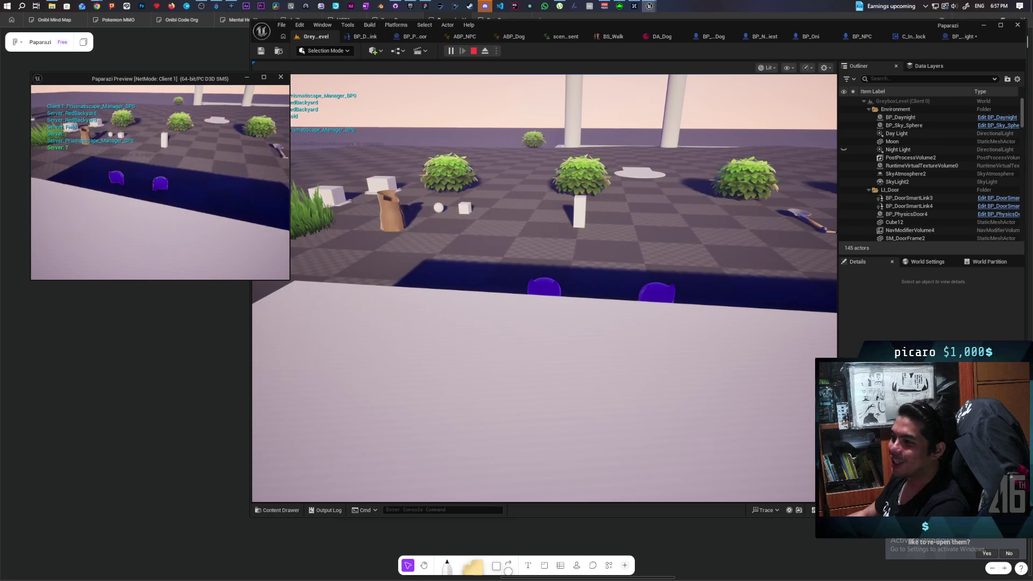
pyautogui.press('w')
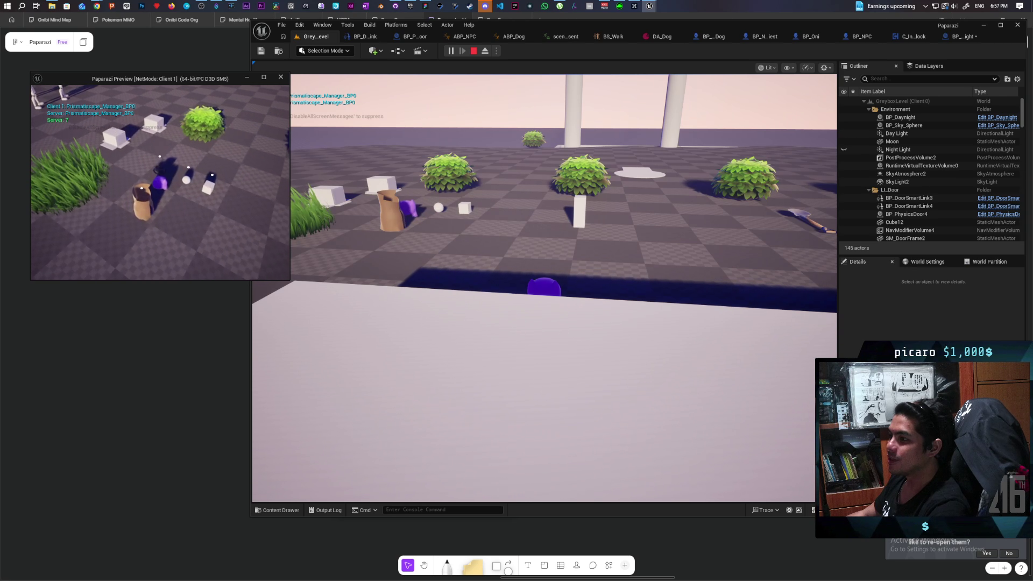
pyautogui.hotkey('alt', 'Tab')
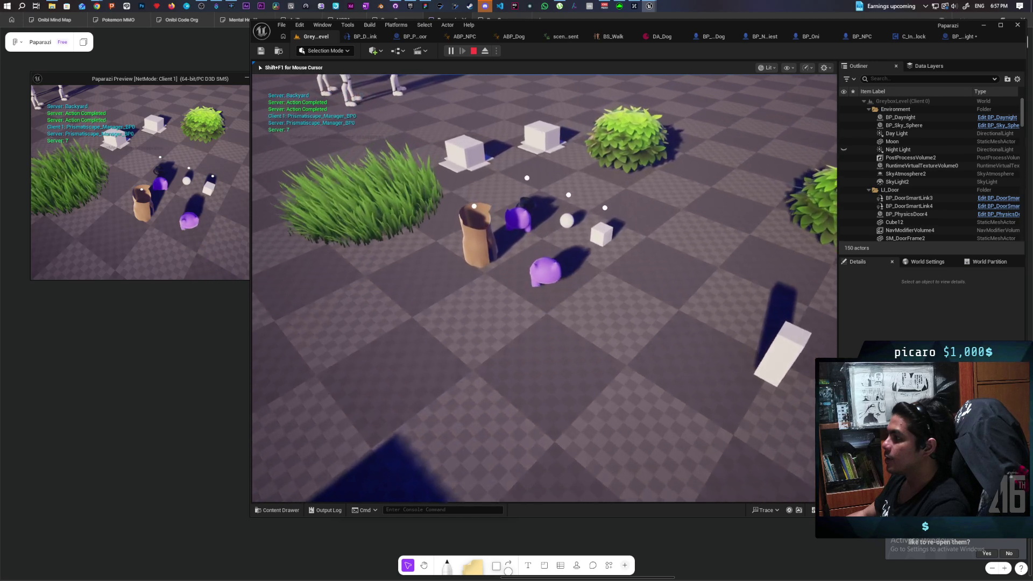
pyautogui.press('w')
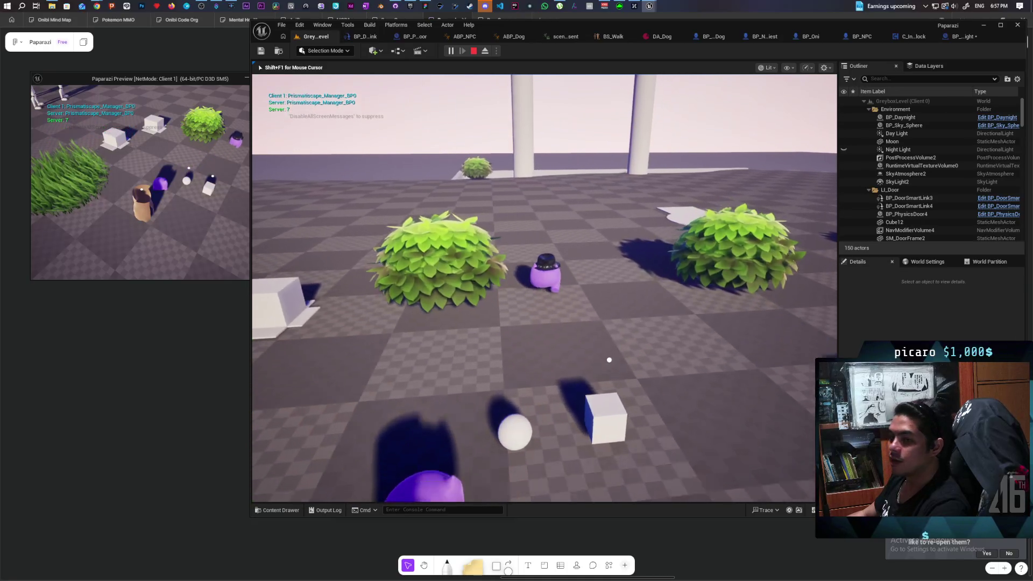
pyautogui.press('w')
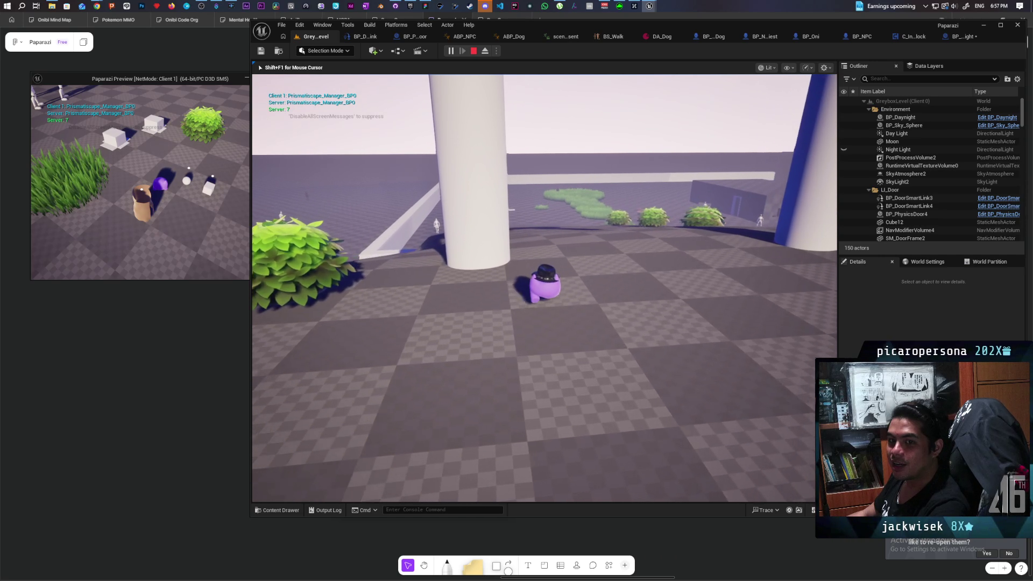
pyautogui.press('w')
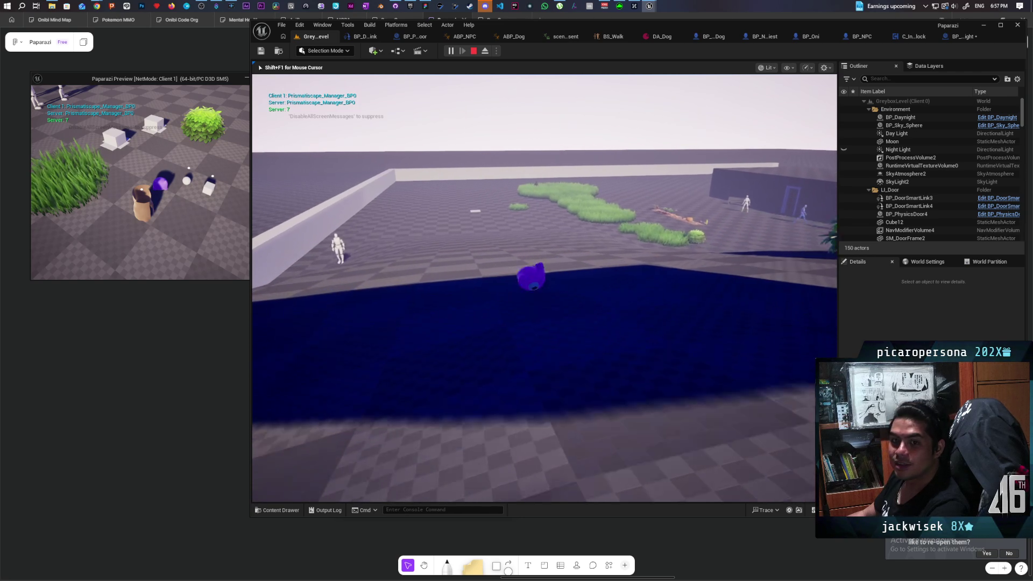
pyautogui.press('w')
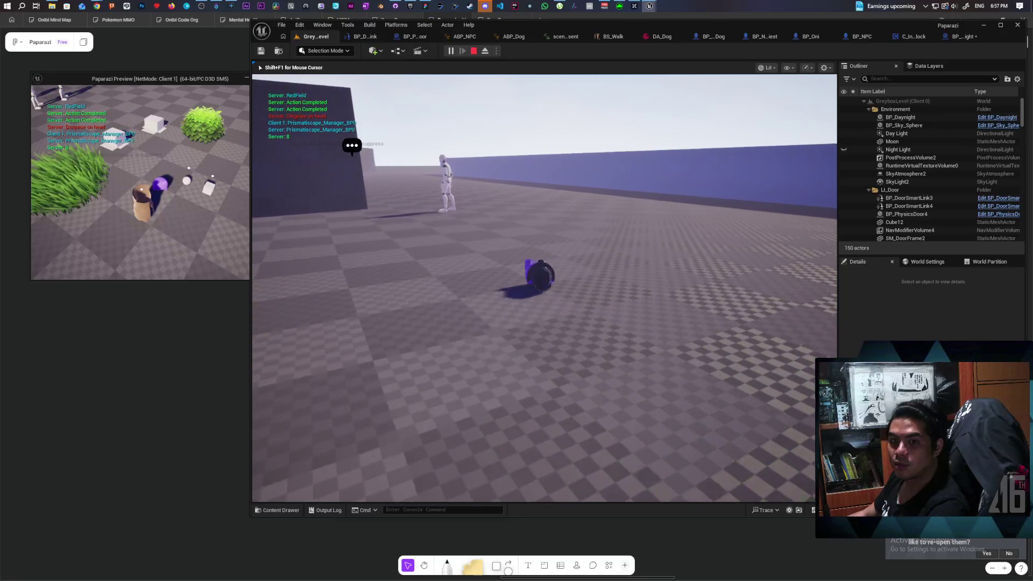
pyautogui.press('w')
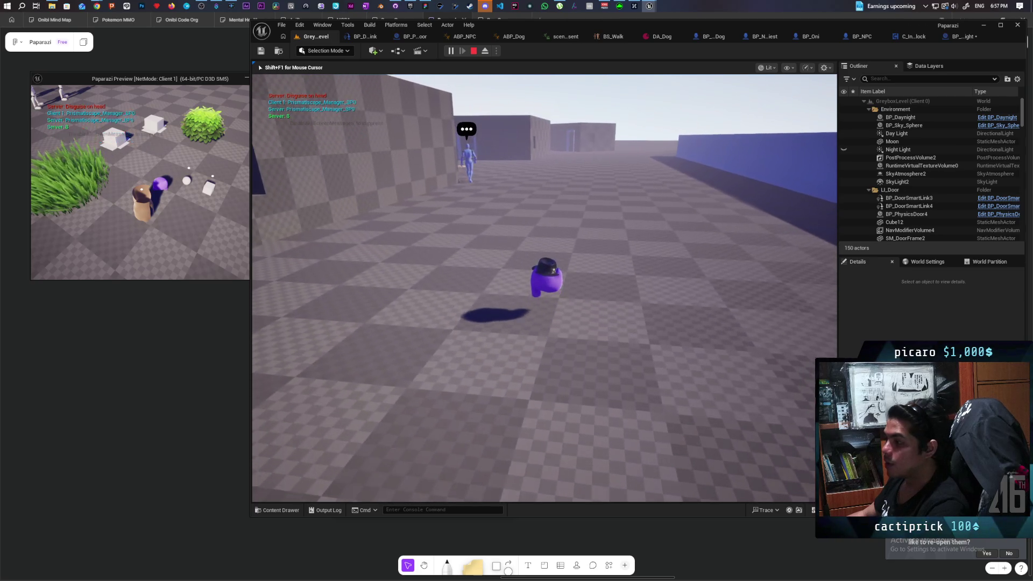
pyautogui.press('w')
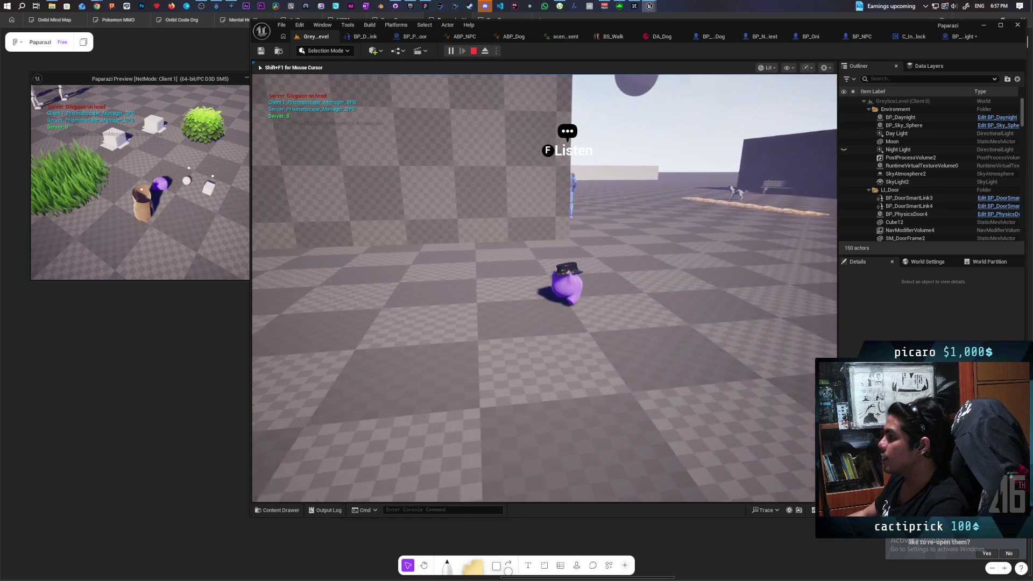
pyautogui.press('w')
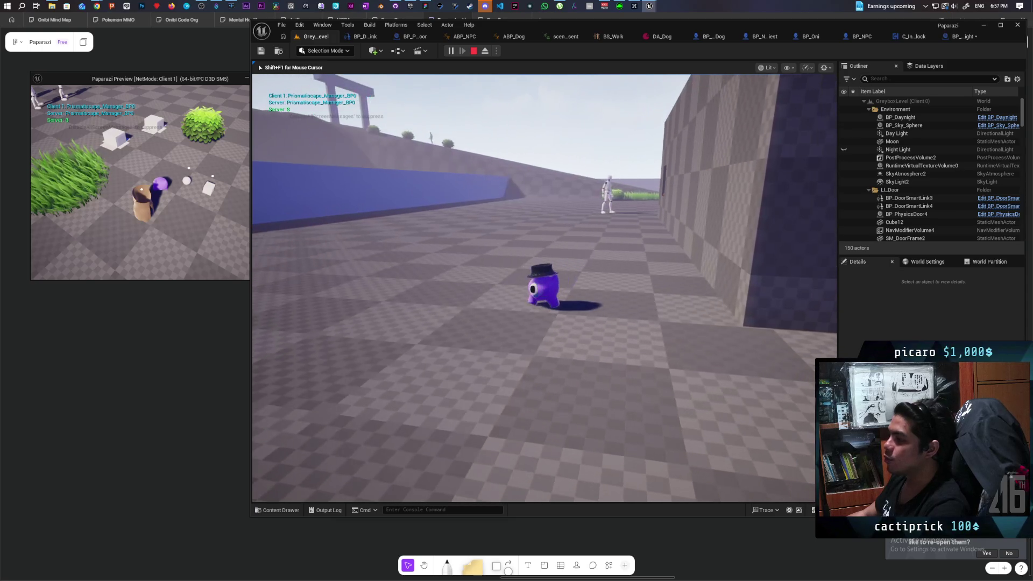
pyautogui.press('w')
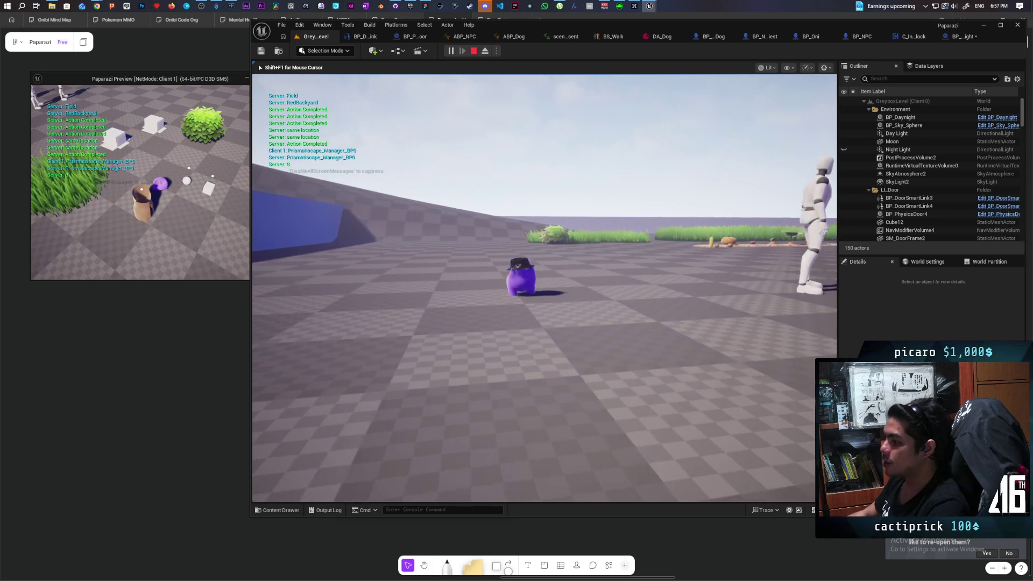
pyautogui.press('Escape')
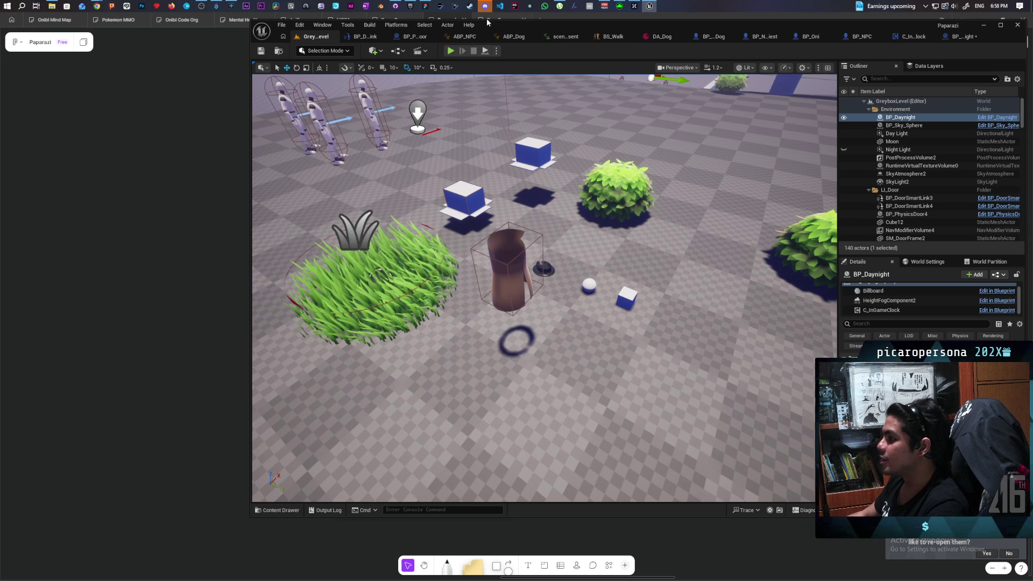
# Step: Launch another Play-in-Editor session of the Greybox level with the client preview
pyautogui.click(455, 52)
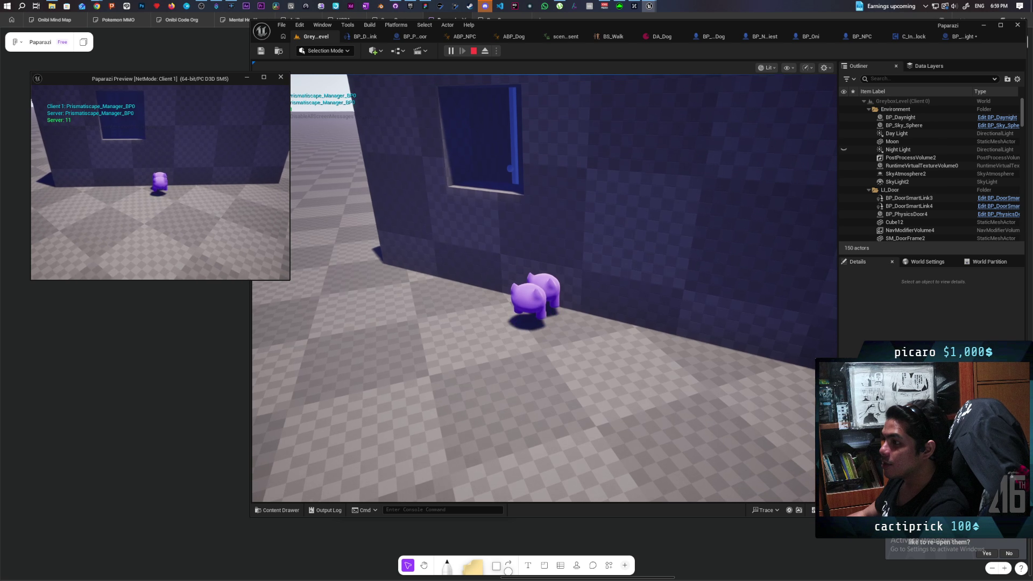
# Step: Walk the pig up to the right-hand wall and out of the dark room, then end the session
pyautogui.hotkey('alt', 'Tab')
pyautogui.press('w')
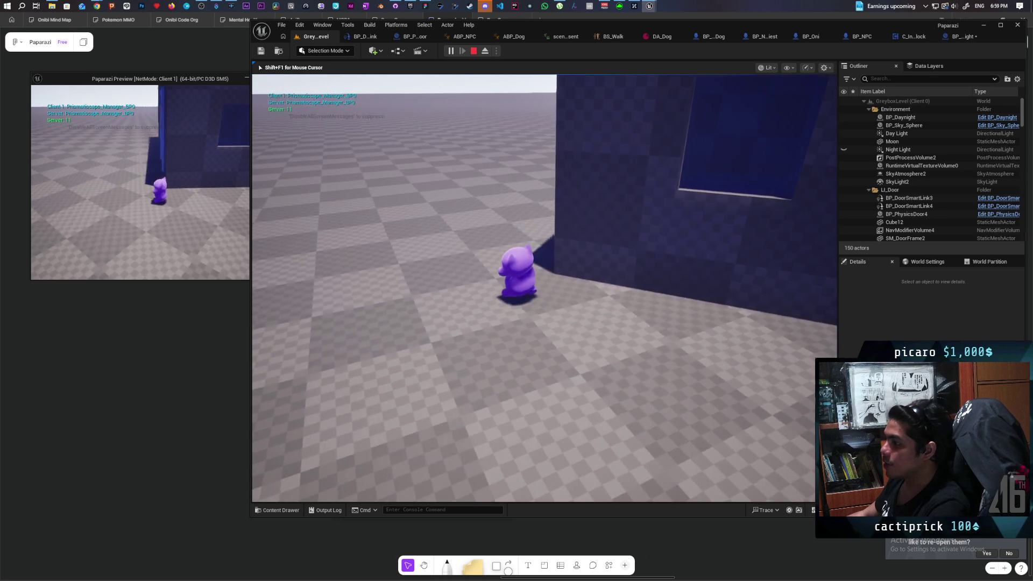
pyautogui.hotkey('shift', 'F1')
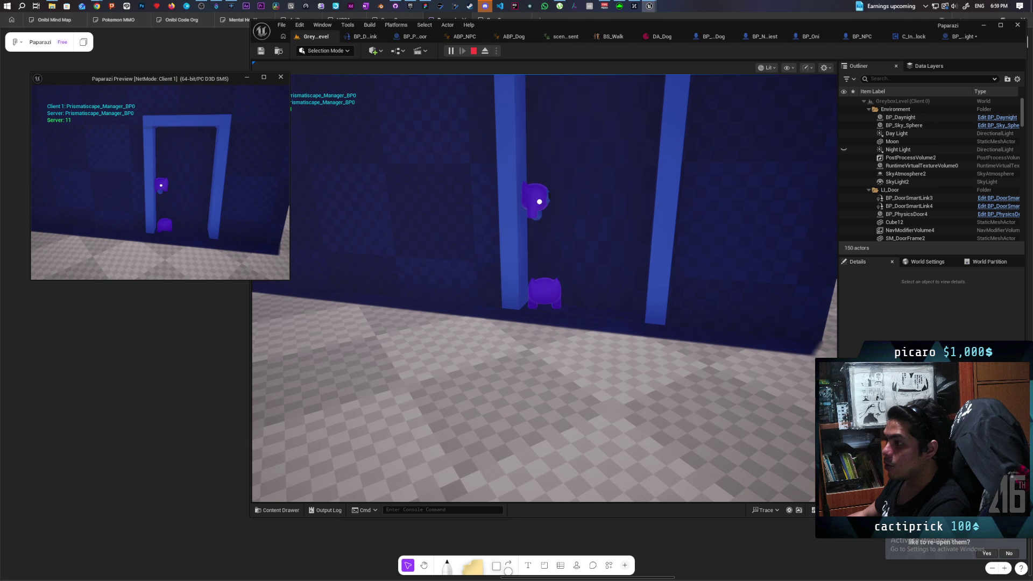
pyautogui.click(484, 143)
pyautogui.press('w')
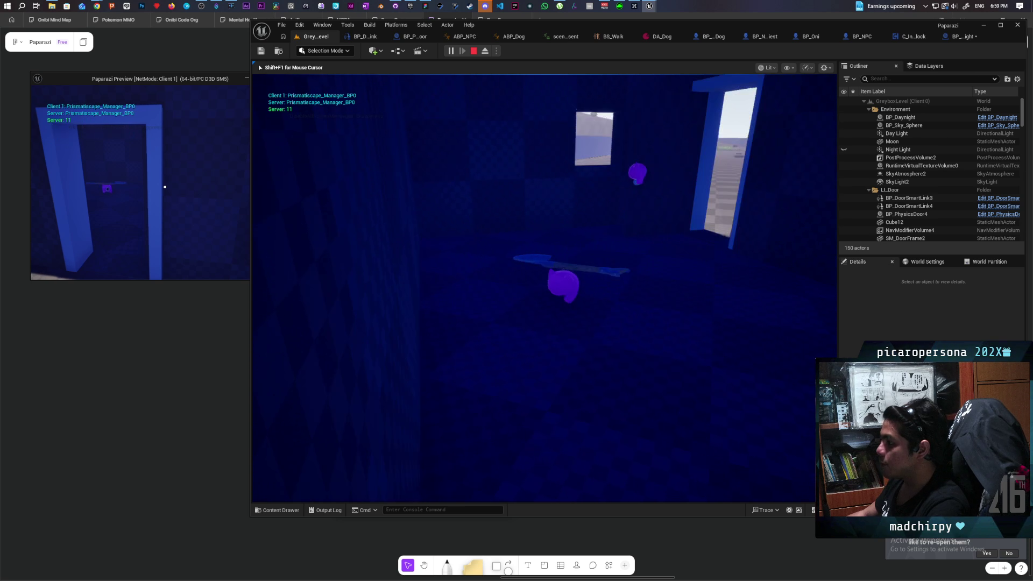
pyautogui.press('w')
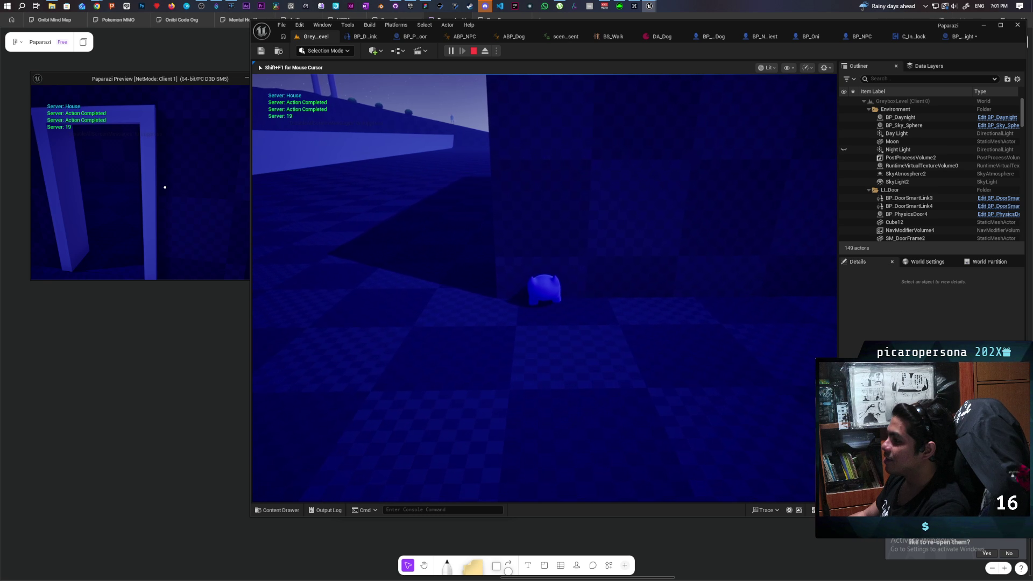
pyautogui.press('Escape')
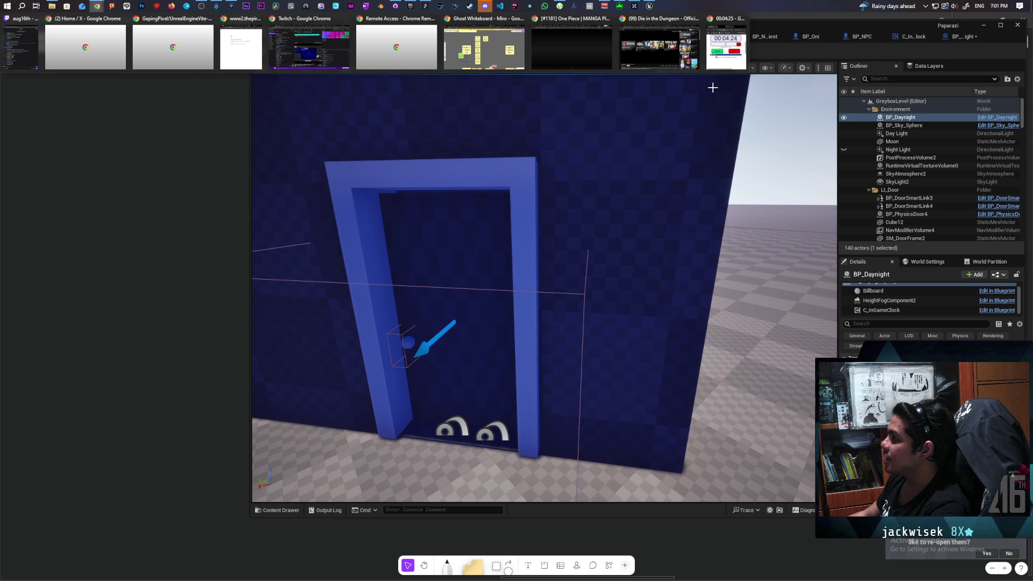
# Step: In Chrome, open Instagram from the bookmarks in a new tab and view the account's profile
pyautogui.moveTo(676, 62)
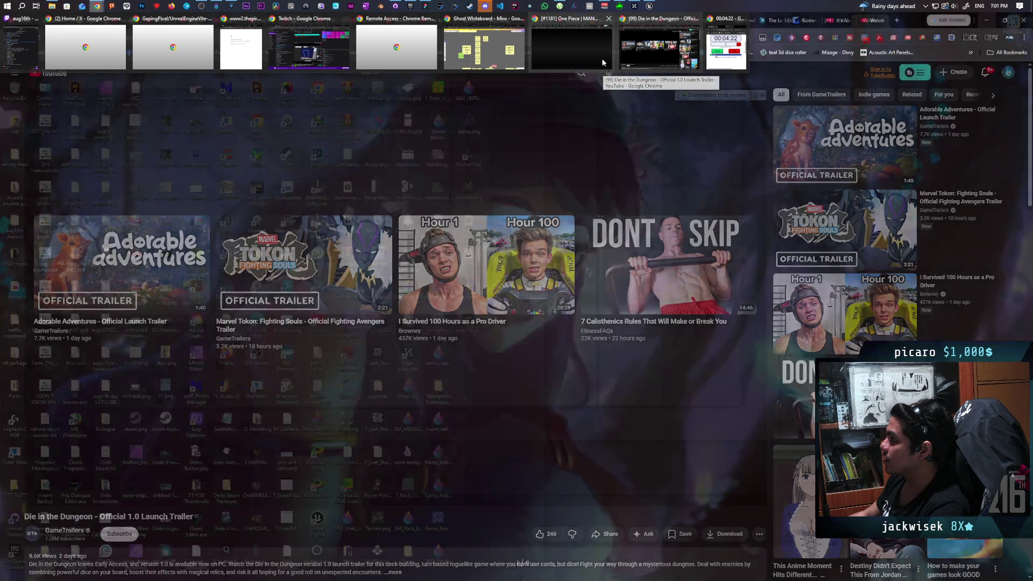
pyautogui.click(571, 47)
pyautogui.hotkey('ctrl', 't')
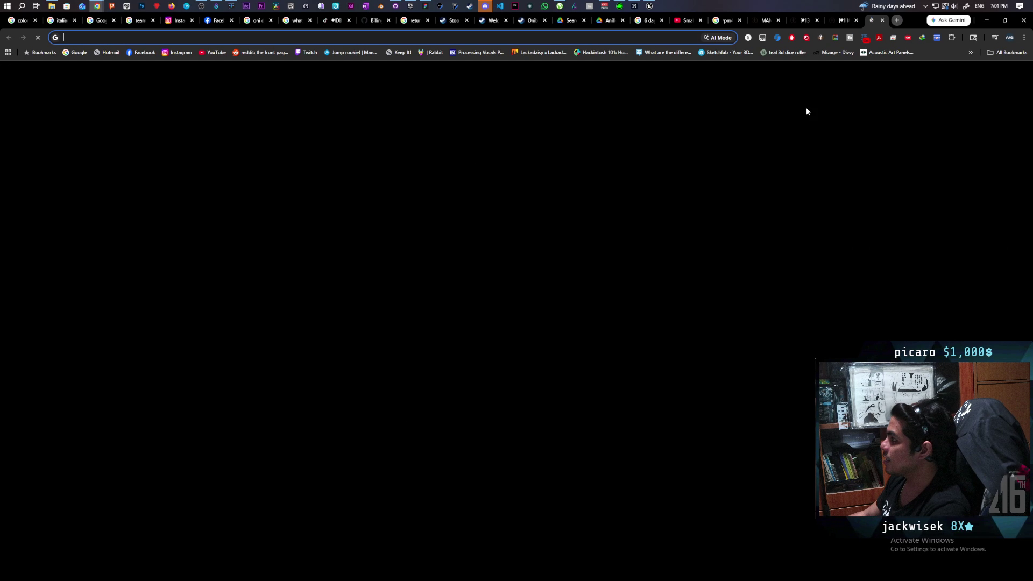
pyautogui.click(177, 52)
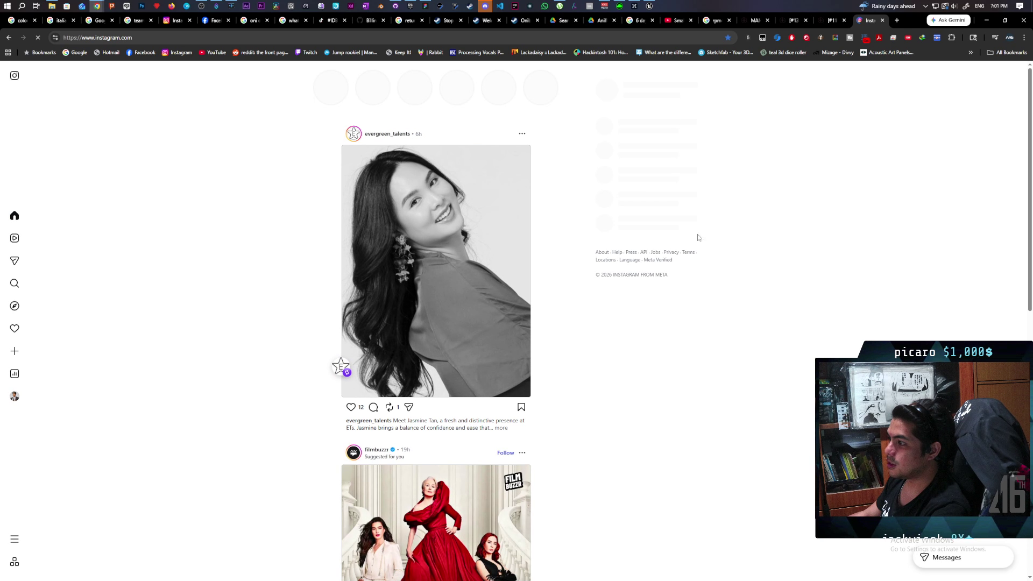
pyautogui.click(13, 398)
pyautogui.scroll(-1, 340, 379)
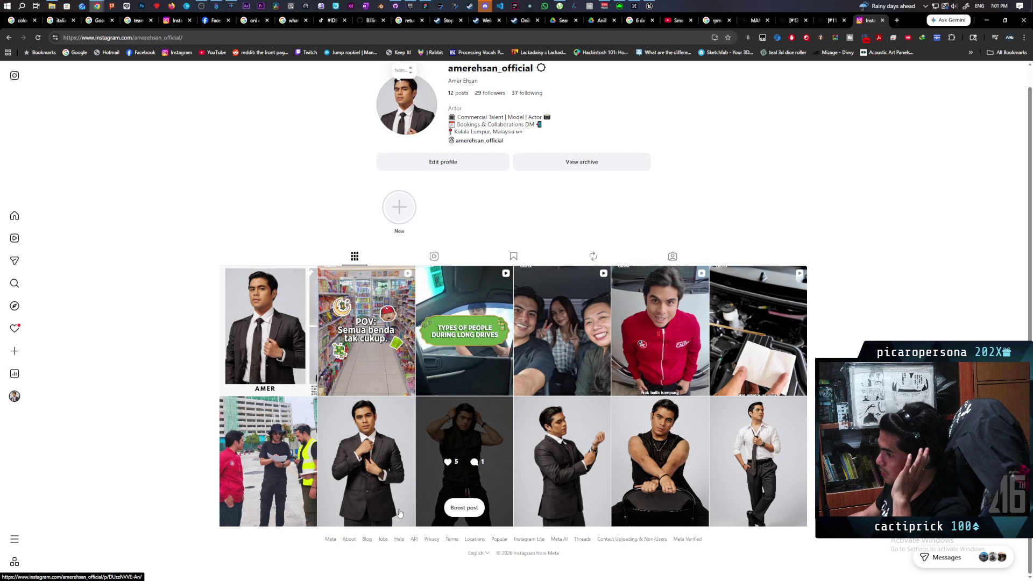
# Step: Open the bottom-left post in the profile grid, then step to the newer Caltex reel
pyautogui.click(261, 428)
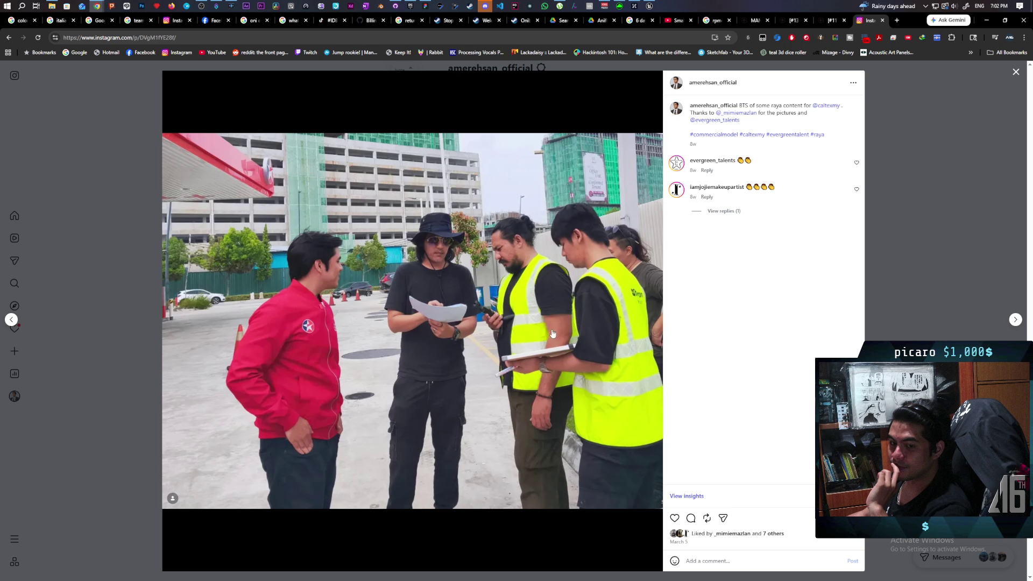
pyautogui.moveTo(705, 165)
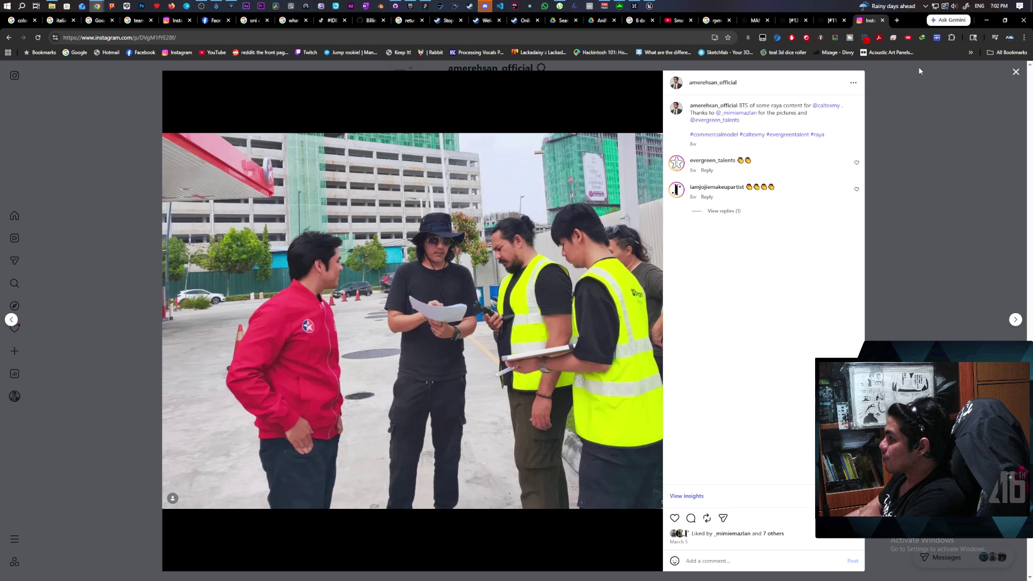
pyautogui.press('Left')
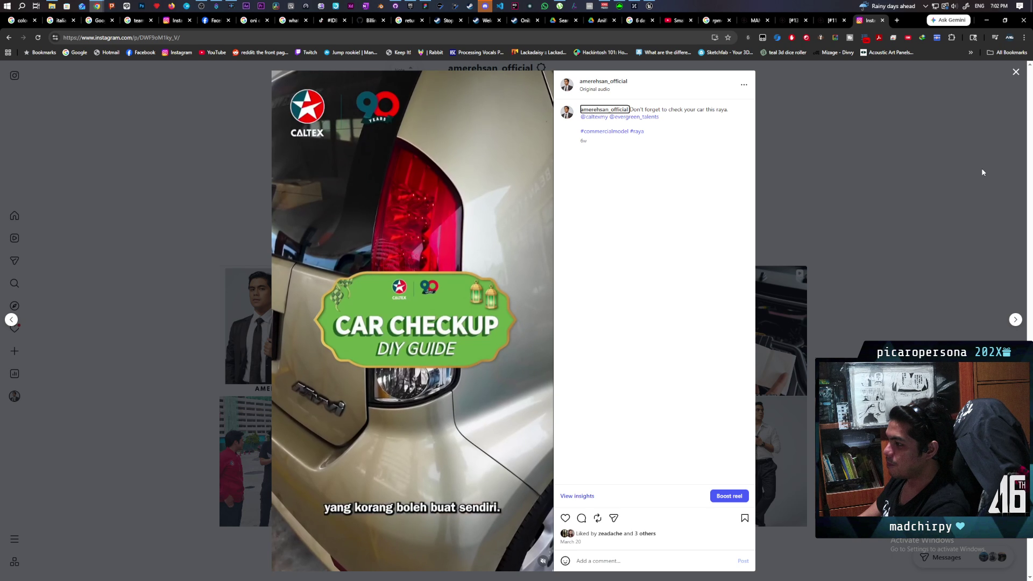
# Step: Step through four more reels, close the Instagram tab, and put the browser away
pyautogui.press('Left')
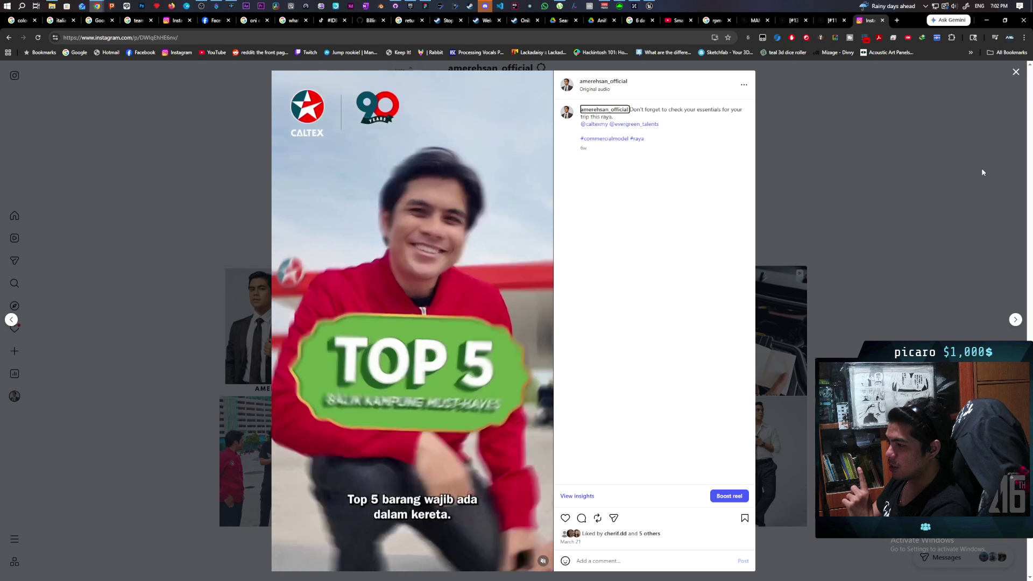
pyautogui.press('Right')
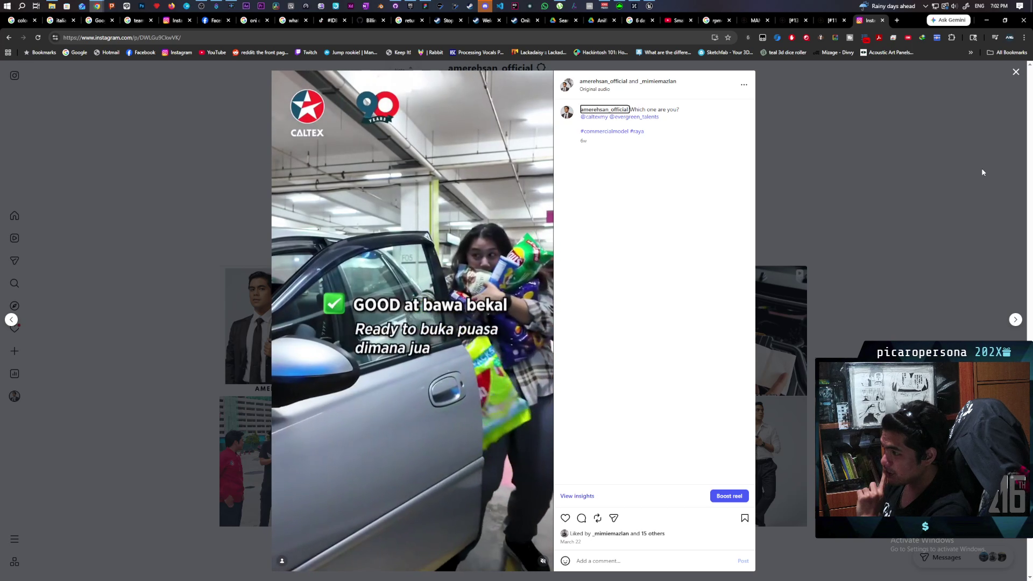
pyautogui.press('Left')
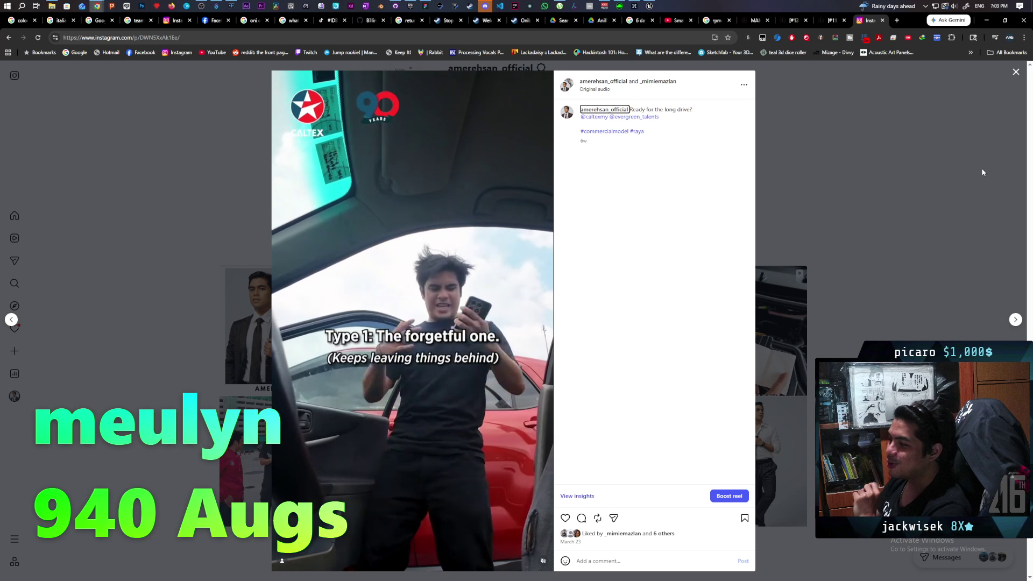
pyautogui.press('Left')
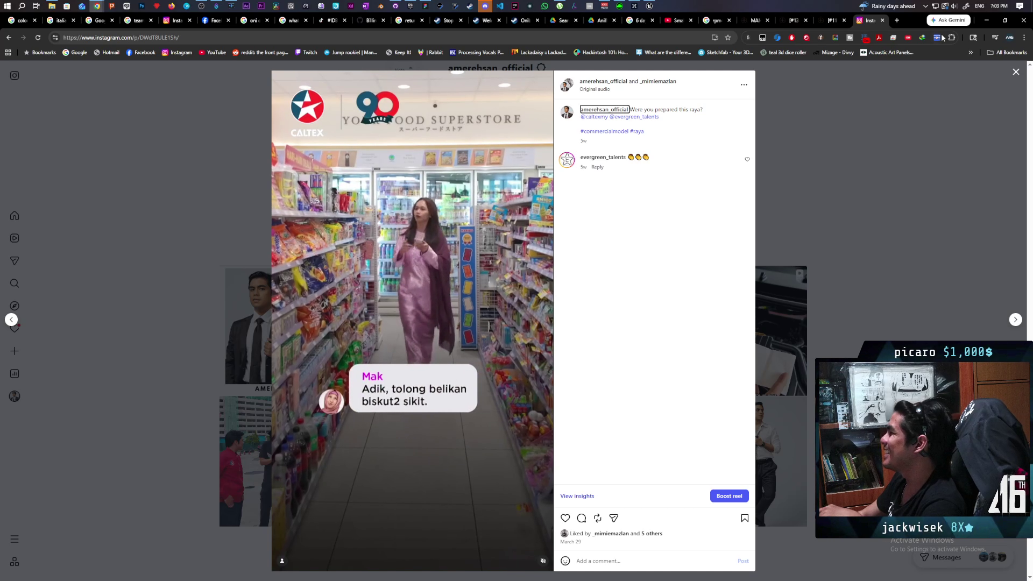
pyautogui.hotkey('ctrl', 'w')
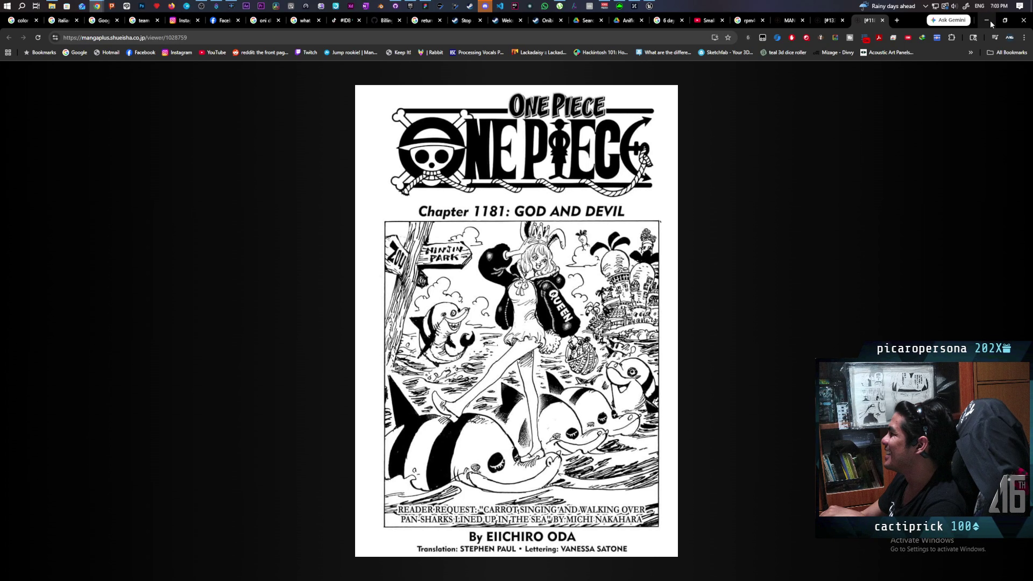
pyautogui.click(981, 23)
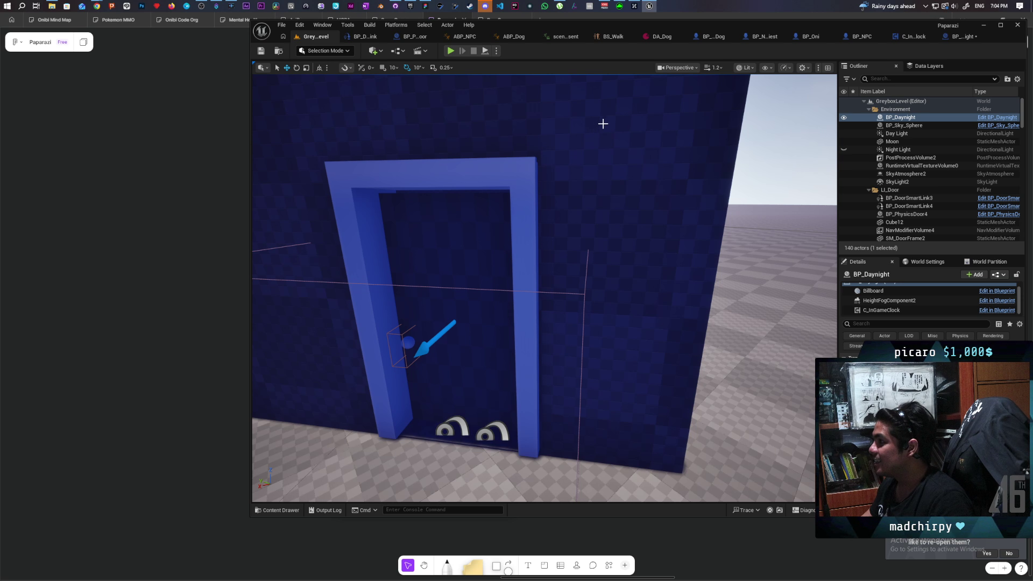
# Step: Bring up BP_Daynight's event graph, then bring GitHub Desktop's pending changes forward
pyautogui.moveTo(395, 7)
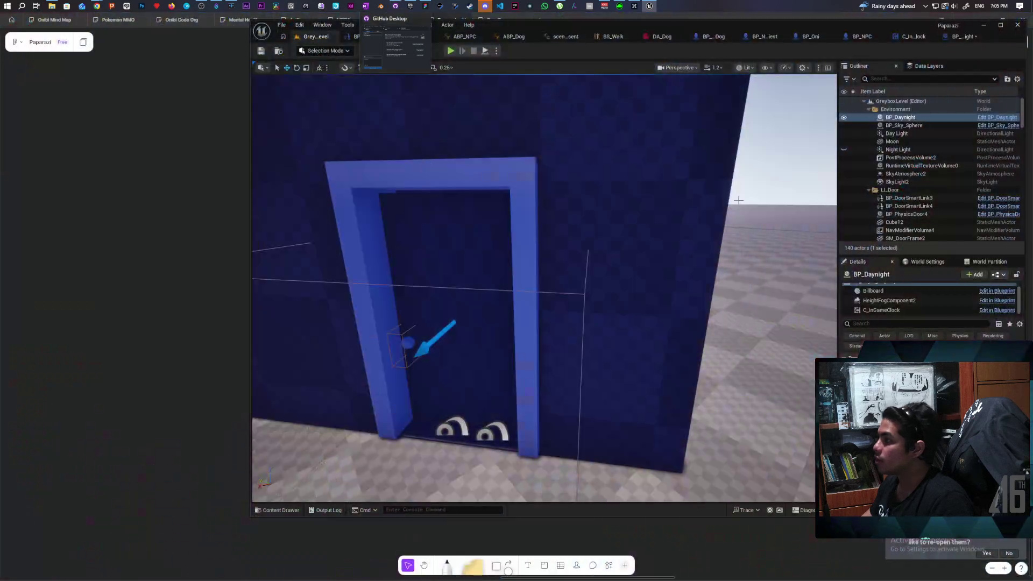
pyautogui.click(963, 36)
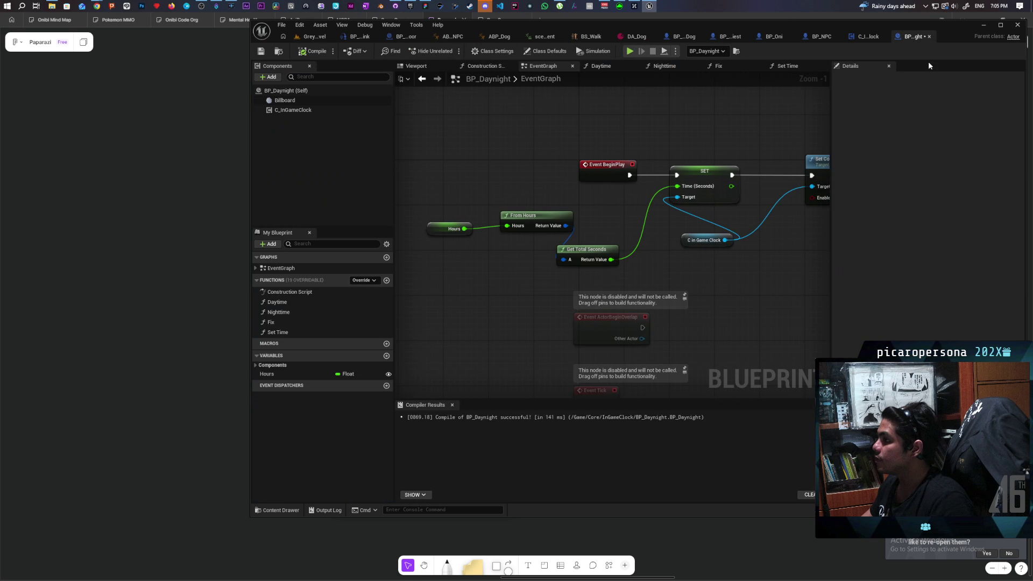
pyautogui.click(394, 7)
# Step: Commit both changed files to main with the summary 'added time of day setting'
pyautogui.click(125, 260)
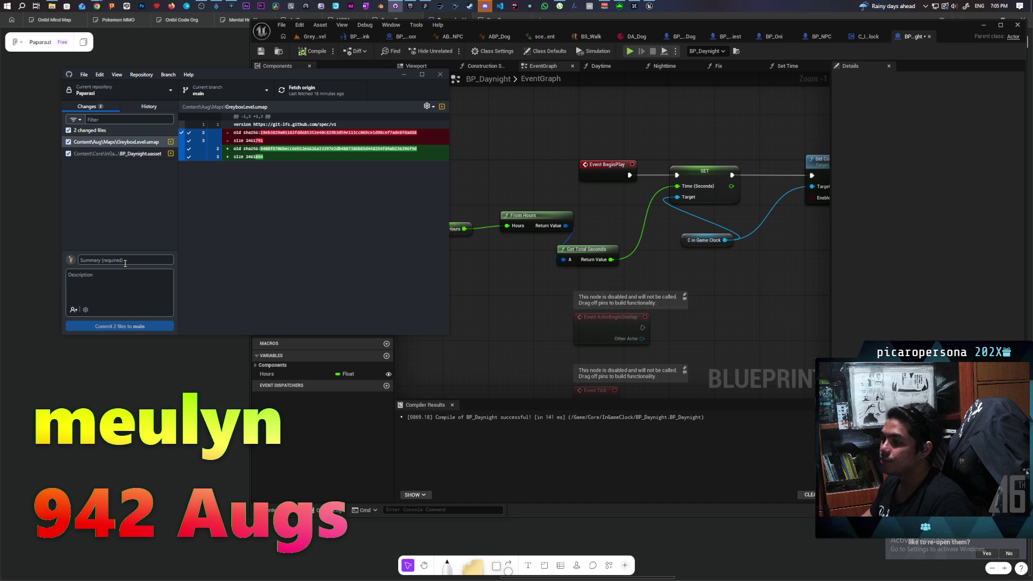
pyautogui.write('added time')
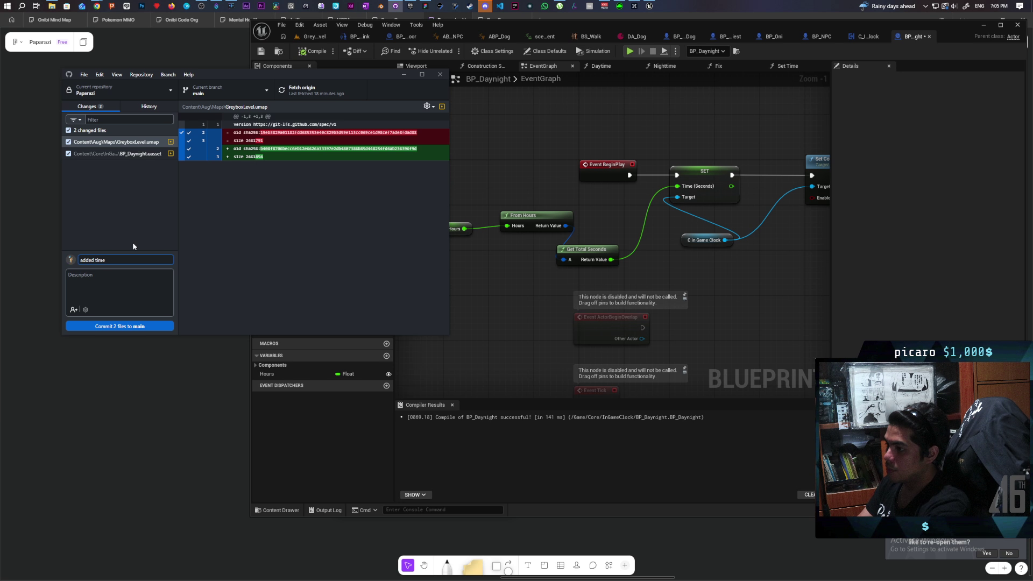
pyautogui.write(' of day settin')
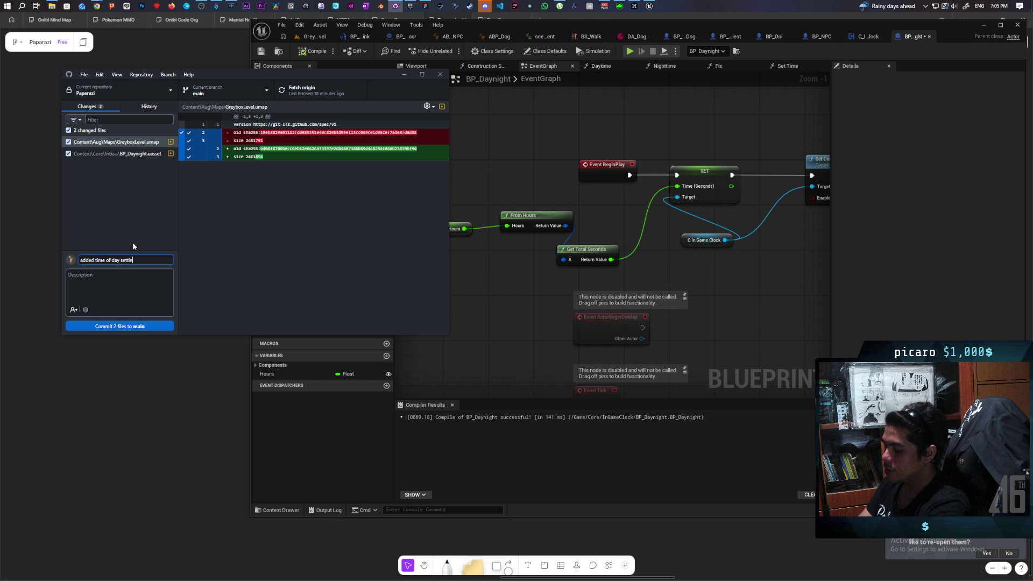
pyautogui.write('g')
pyautogui.click(137, 326)
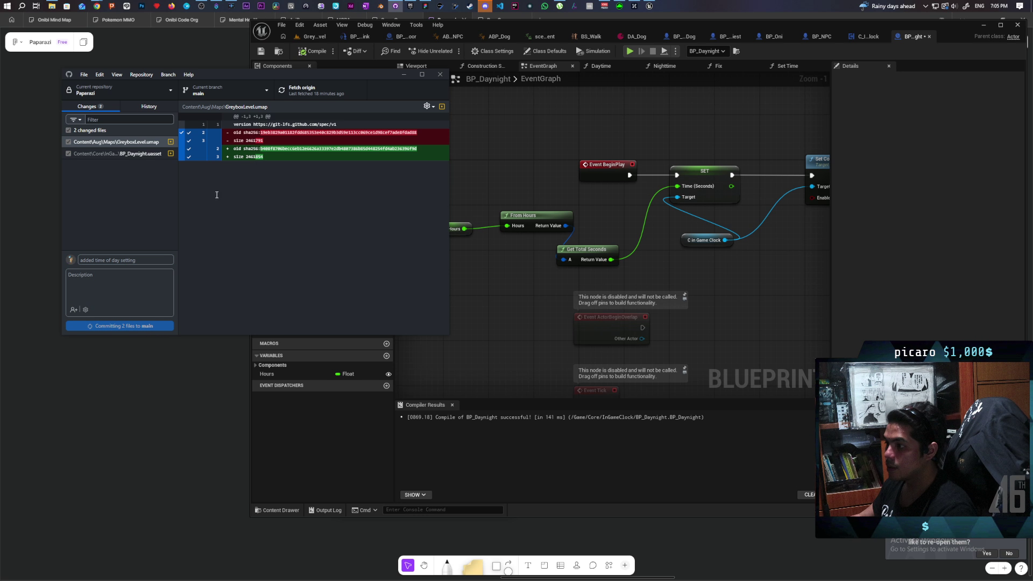
# Step: Push the commit to origin and return to the Die in the Dungeon trailer window
pyautogui.click(308, 95)
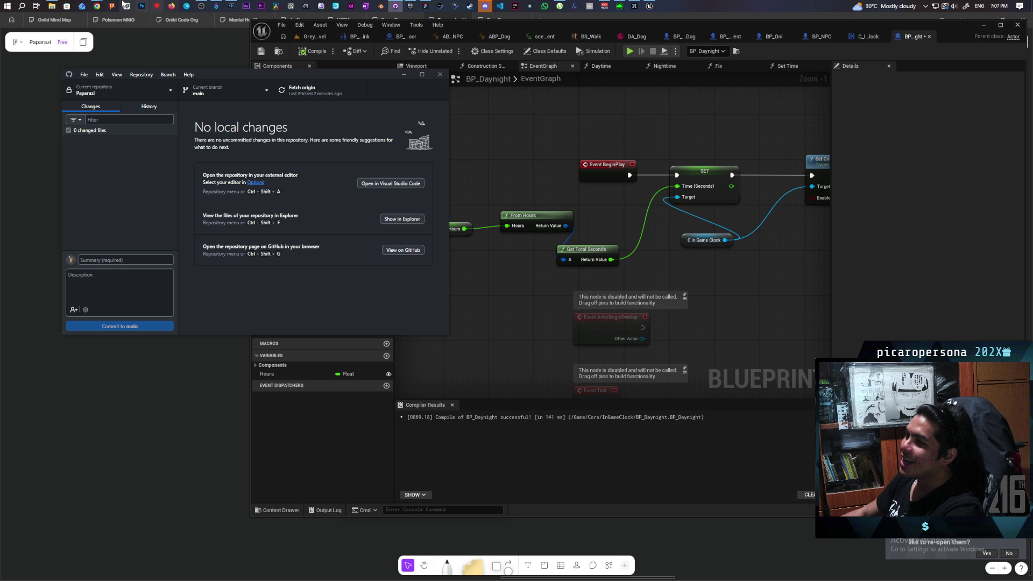
pyautogui.moveTo(102, 5)
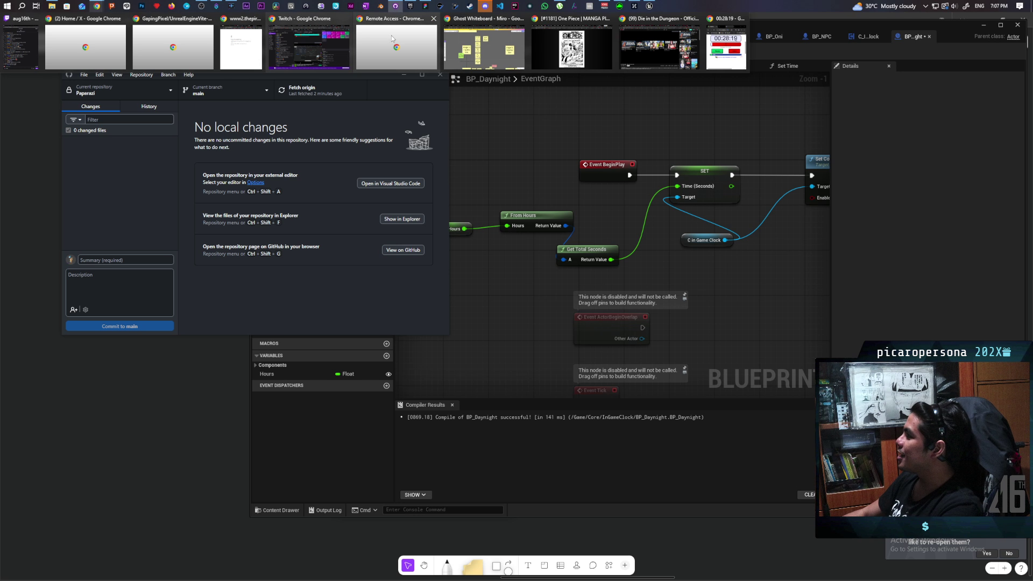
pyautogui.click(654, 53)
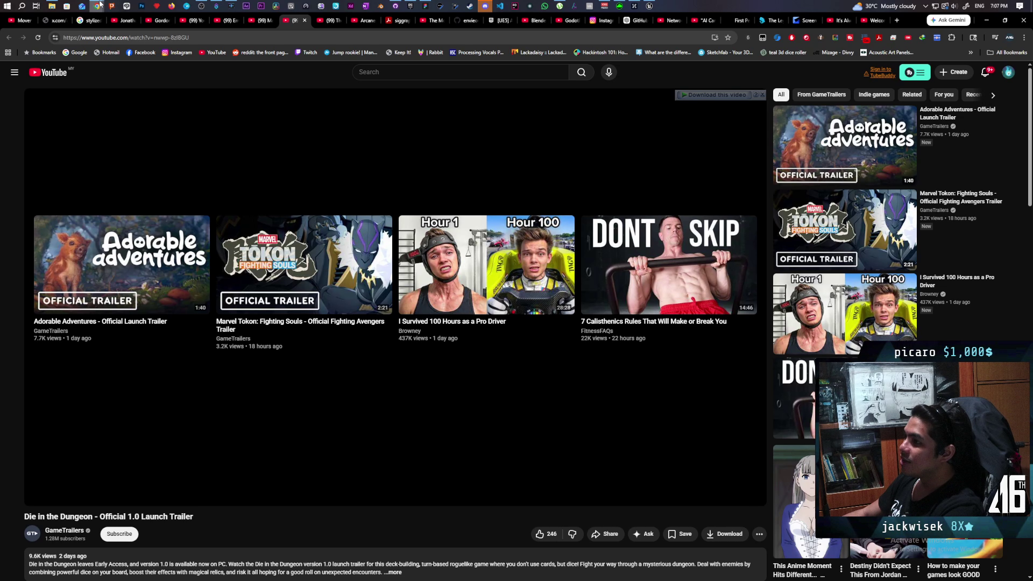
# Step: Search 'where is tempeh' in a new tab beside the One Piece chapter, then close the results tab
pyautogui.moveTo(97, 6)
pyautogui.click(583, 57)
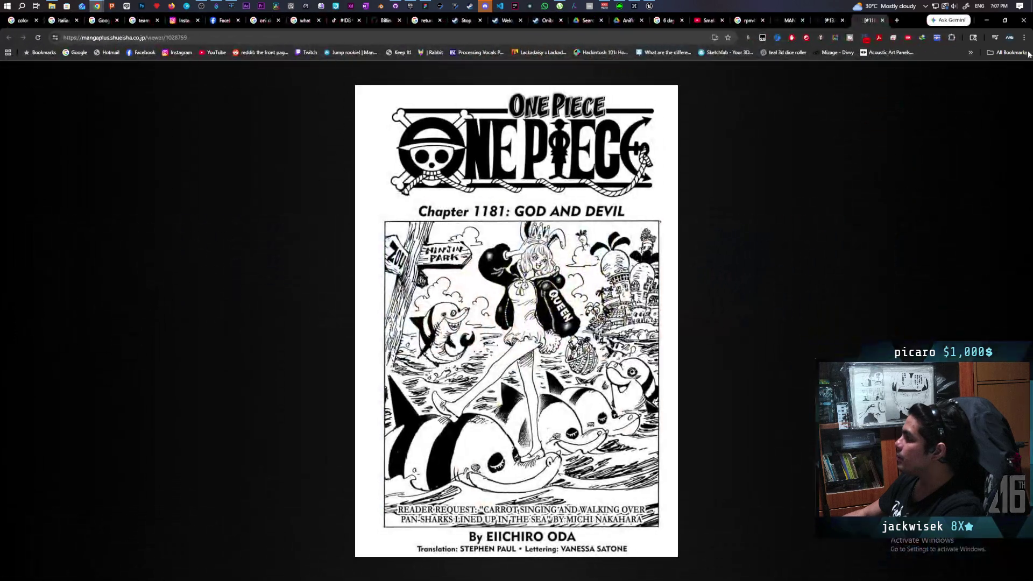
pyautogui.click(897, 20)
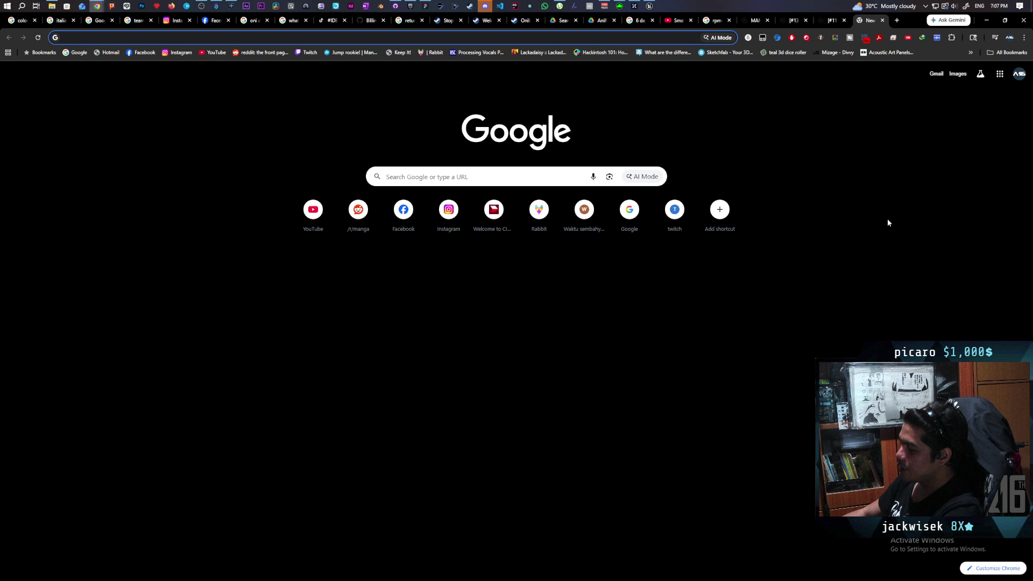
pyautogui.write('wher')
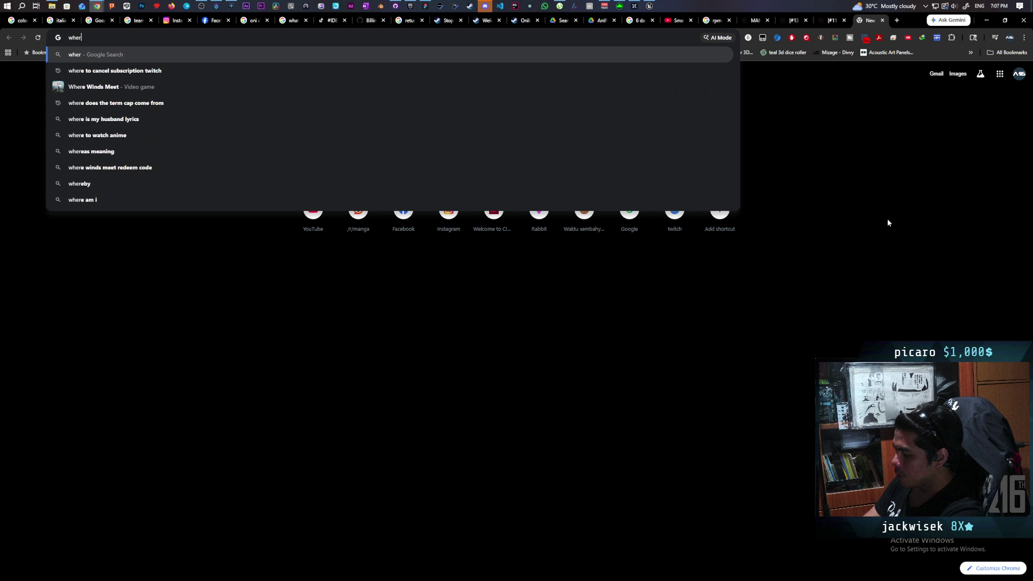
pyautogui.write('e is tempeh')
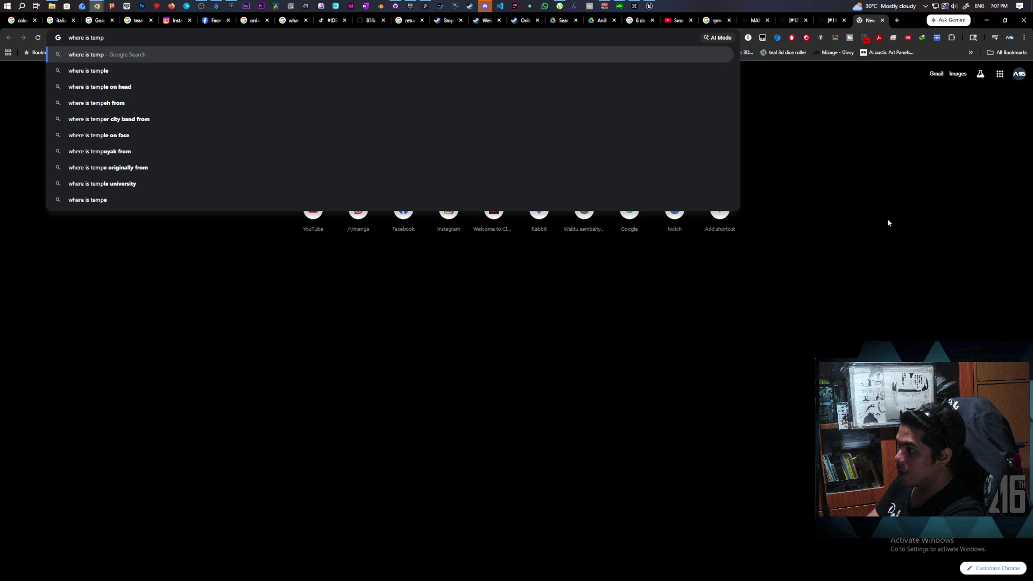
pyautogui.press('Return')
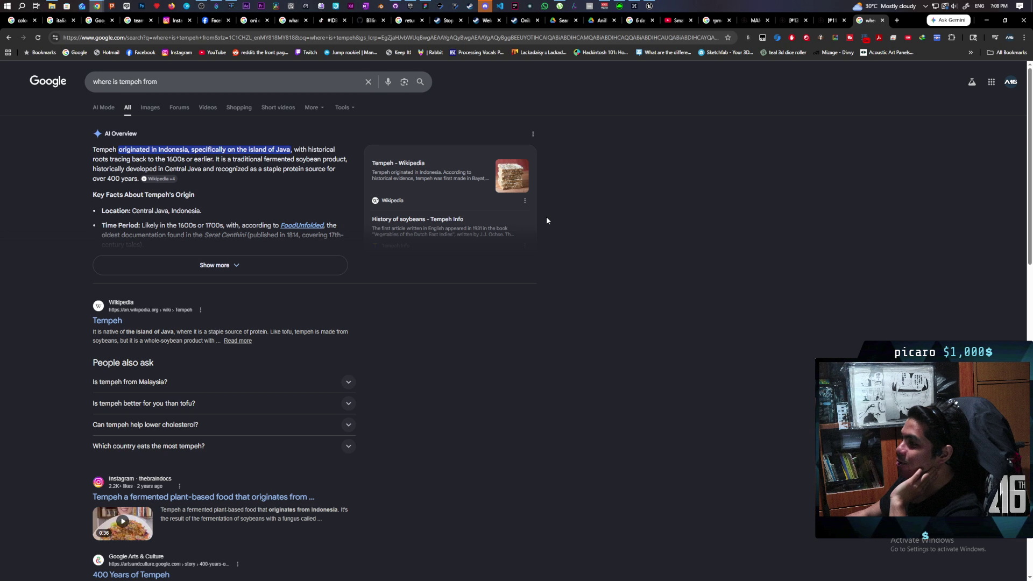
pyautogui.click(882, 21)
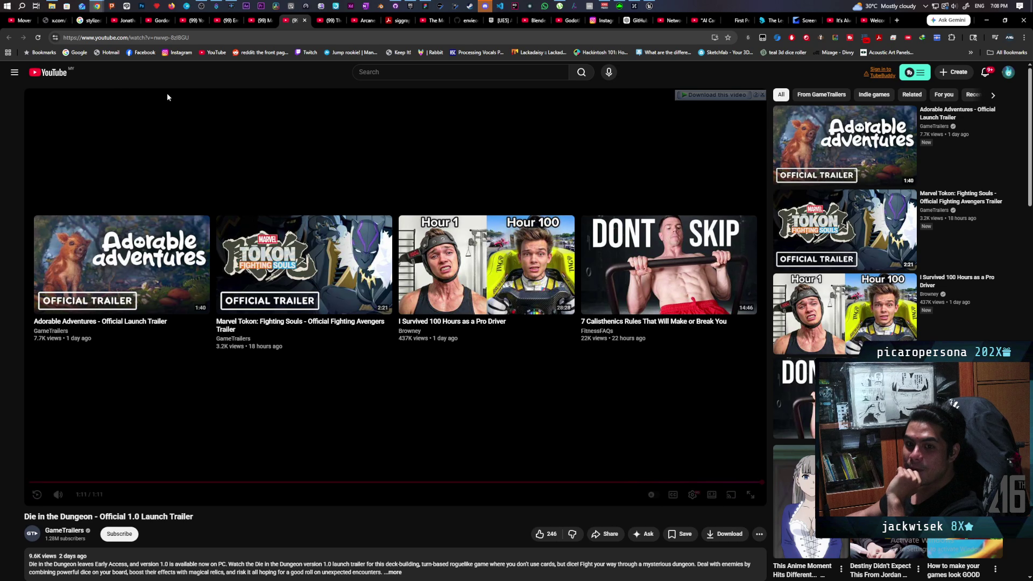
# Step: Return to the YouTube window showing the Die in the Dungeon launch trailer's end screen
pyautogui.moveTo(92, 4)
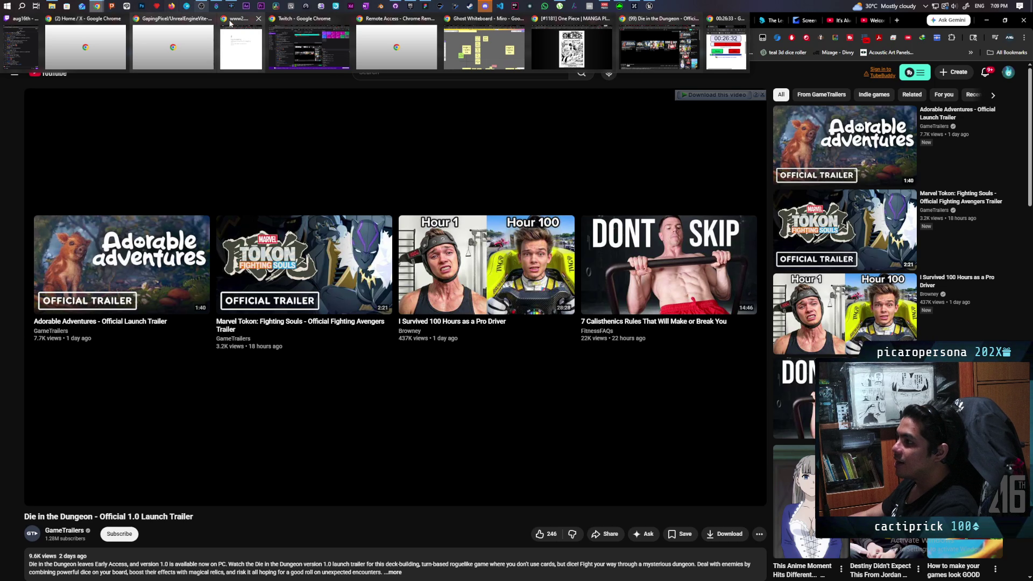
# Step: Switch to the Twitch tab with the followed stream and pause it
pyautogui.click(279, 46)
pyautogui.hotkey('ctrl', 'shift', 'Tab')
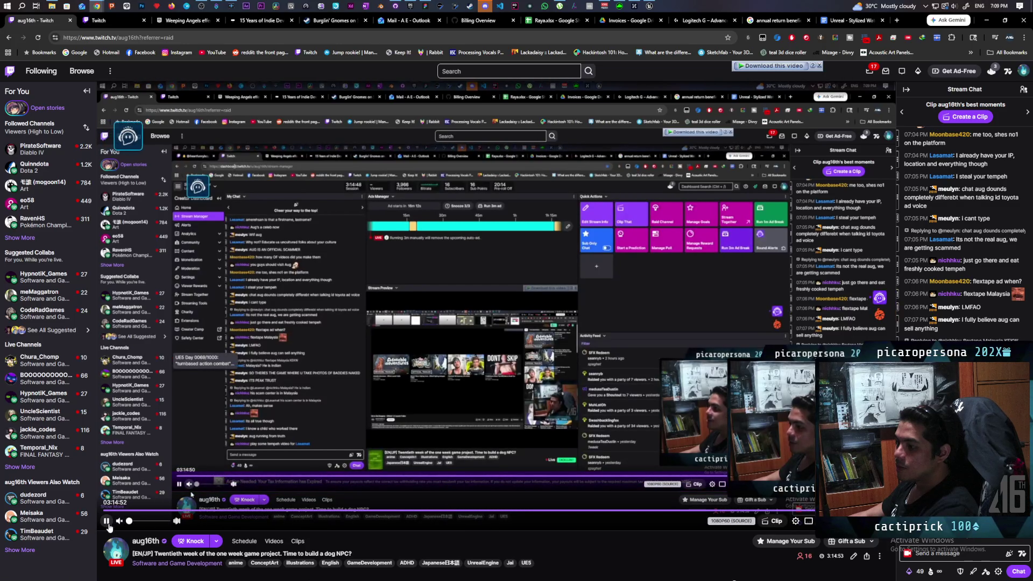
pyautogui.click(116, 527)
# Step: Browse Software and Game Development and open Chura_Chomp's live Unreal Engine stream
pyautogui.click(20, 238)
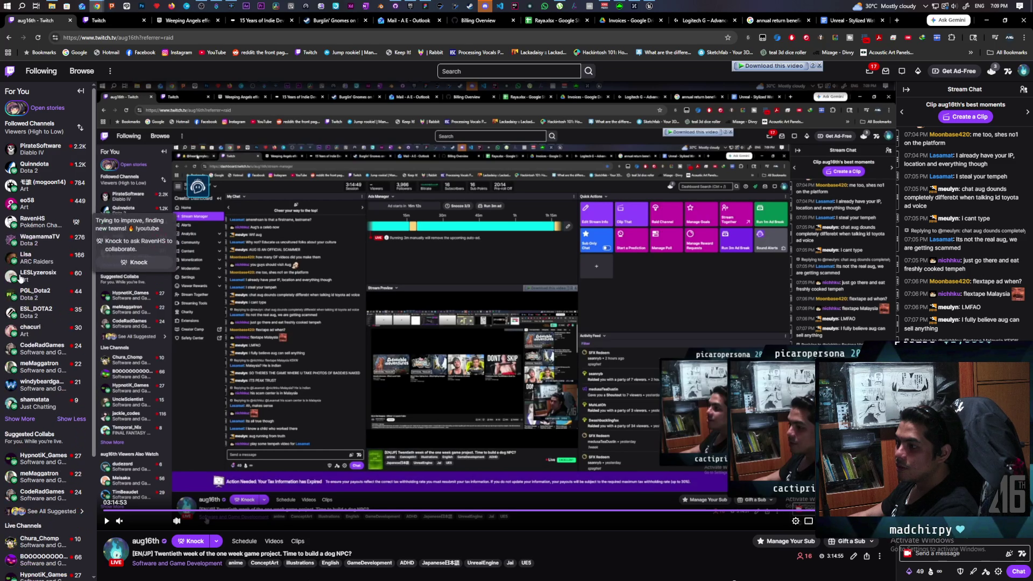
pyautogui.click(215, 564)
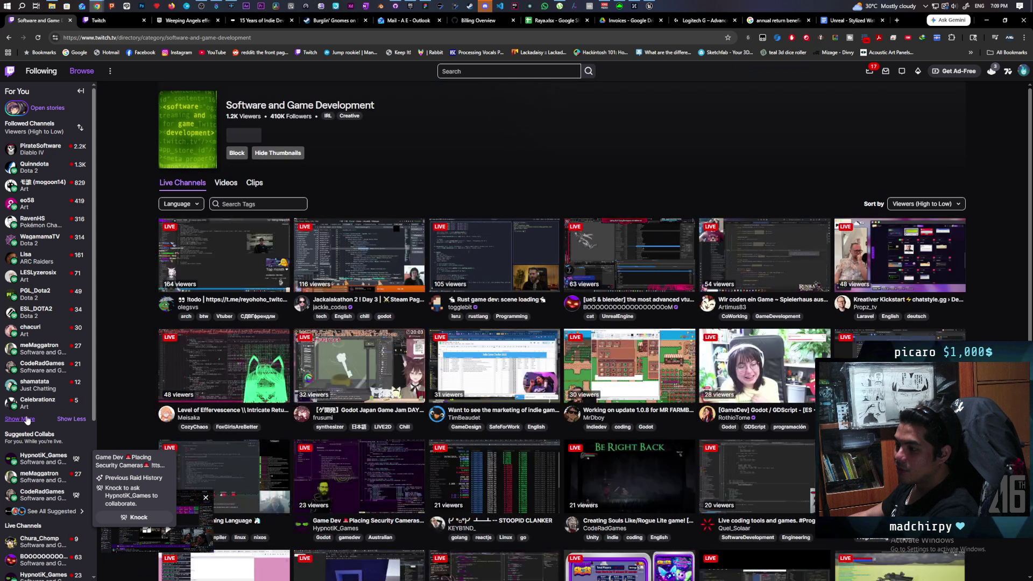
pyautogui.click(25, 419)
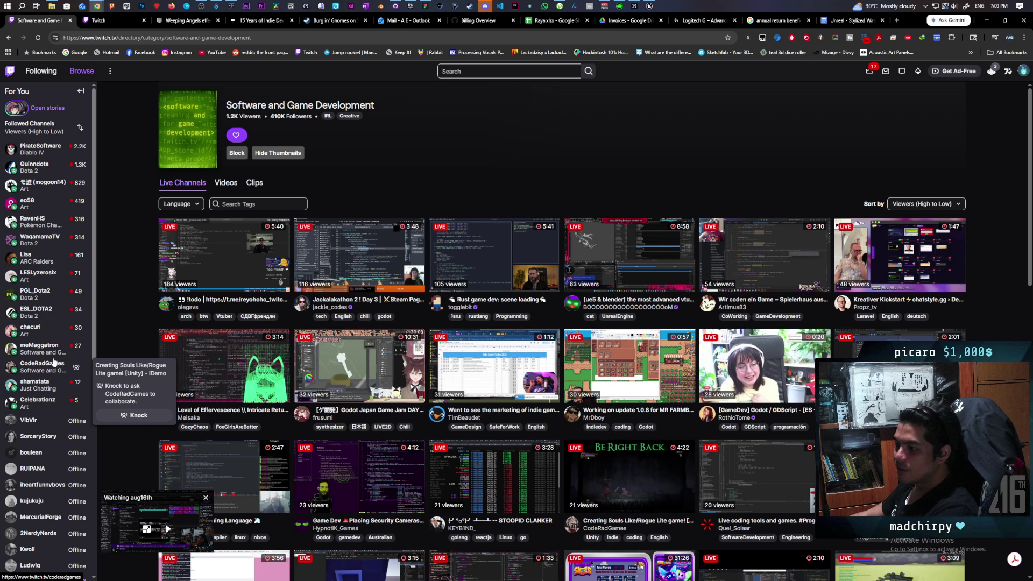
pyautogui.scroll(-3, 51, 357)
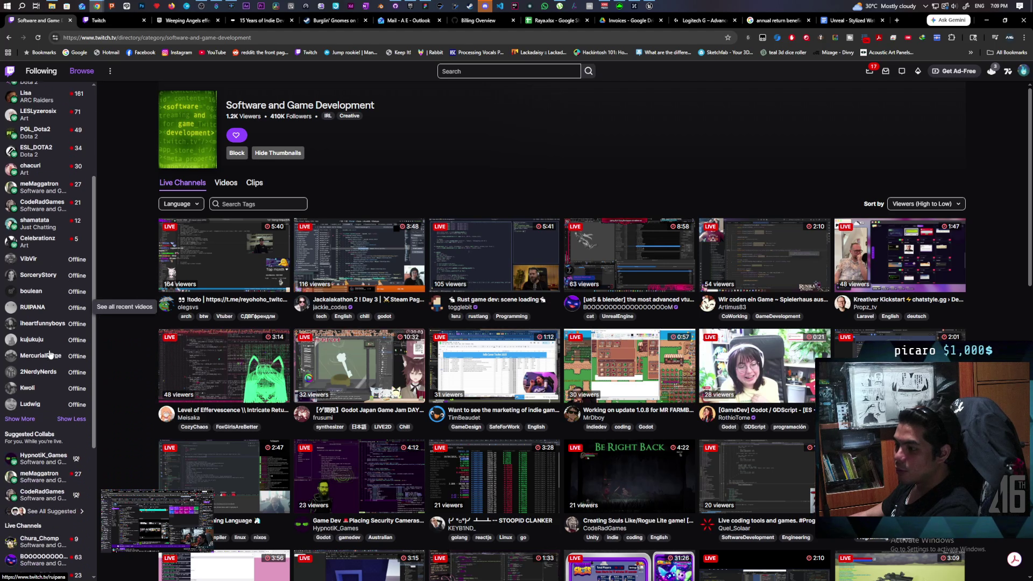
pyautogui.scroll(-2, 50, 355)
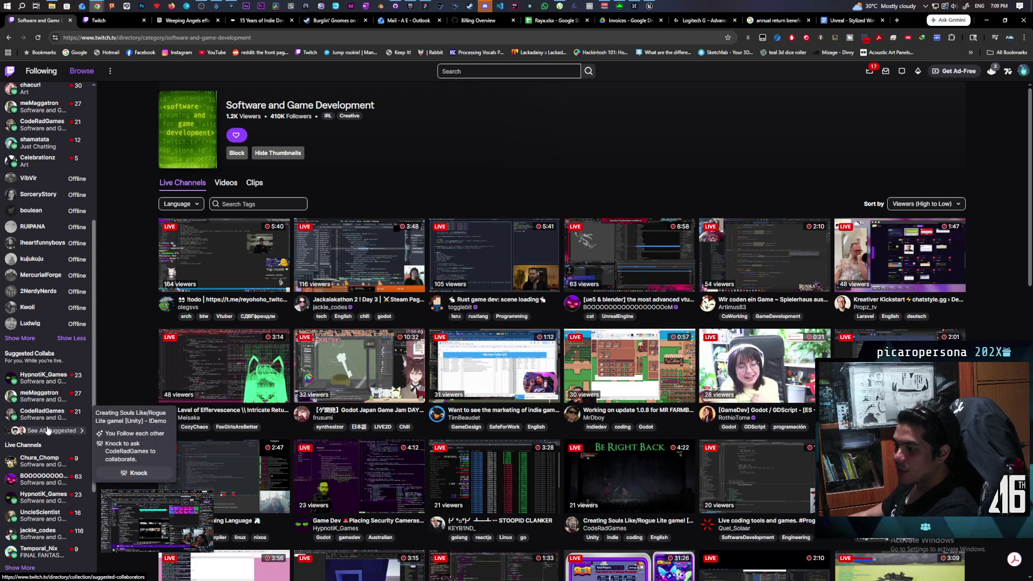
pyautogui.click(53, 466)
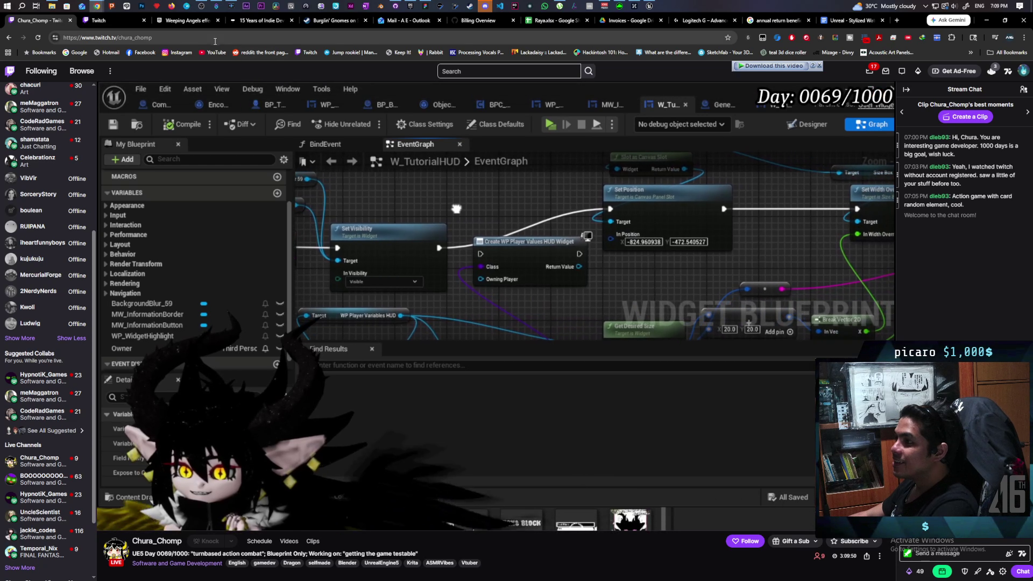
pyautogui.doubleClick(140, 37)
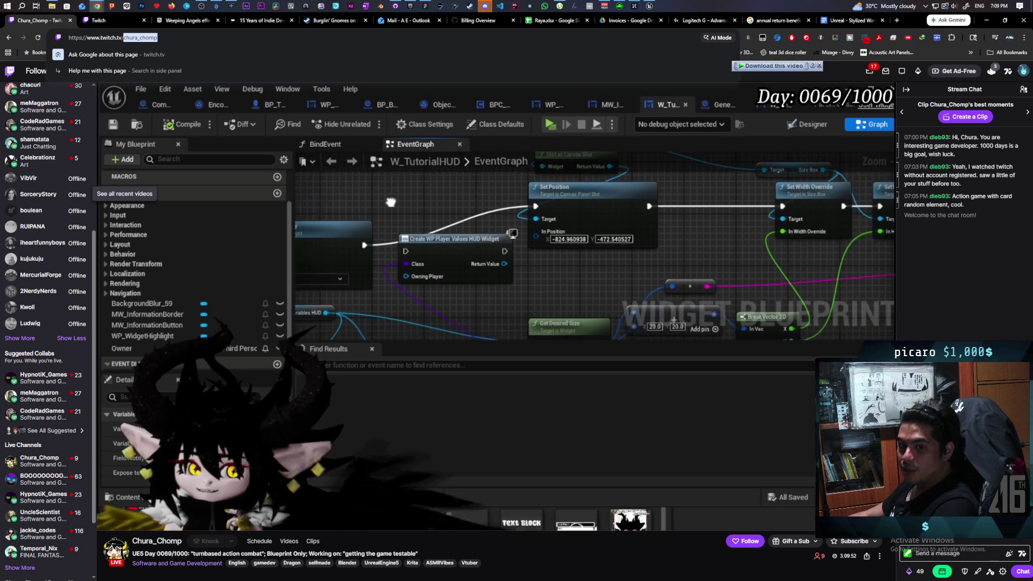
pyautogui.click(631, 269)
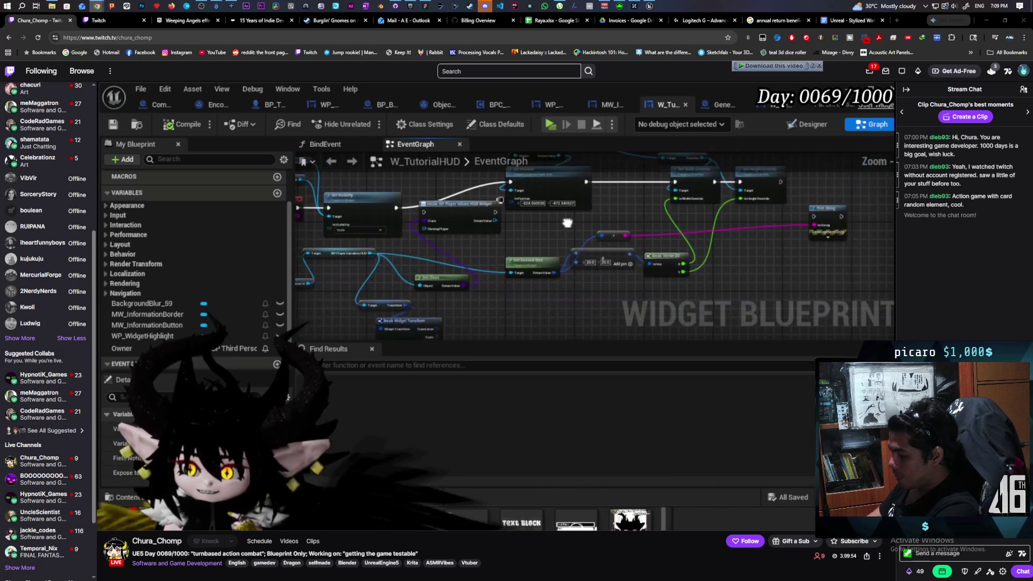